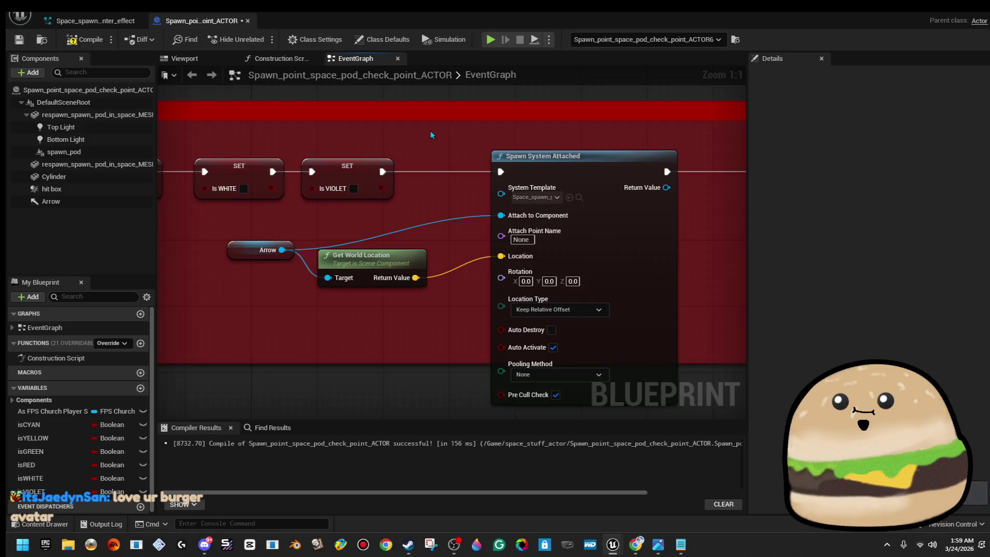
Undo the Arrow-to-Attach to Component wire and switch to the Space_spawn_glow_center_effect system
{"action": "key", "text": "ctrl+z"}
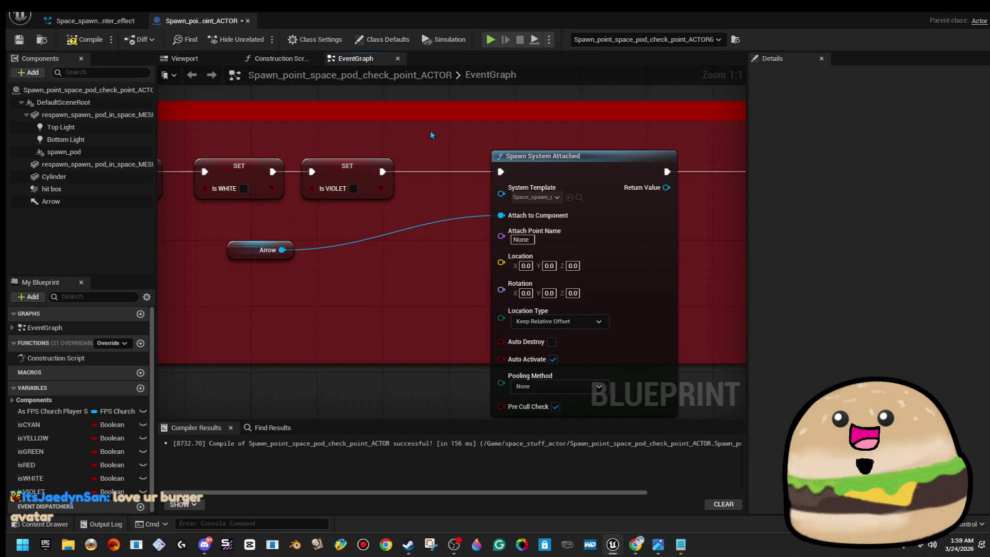
{"action": "key", "text": "ctrl+y"}
{"action": "key", "text": "ctrl+z"}
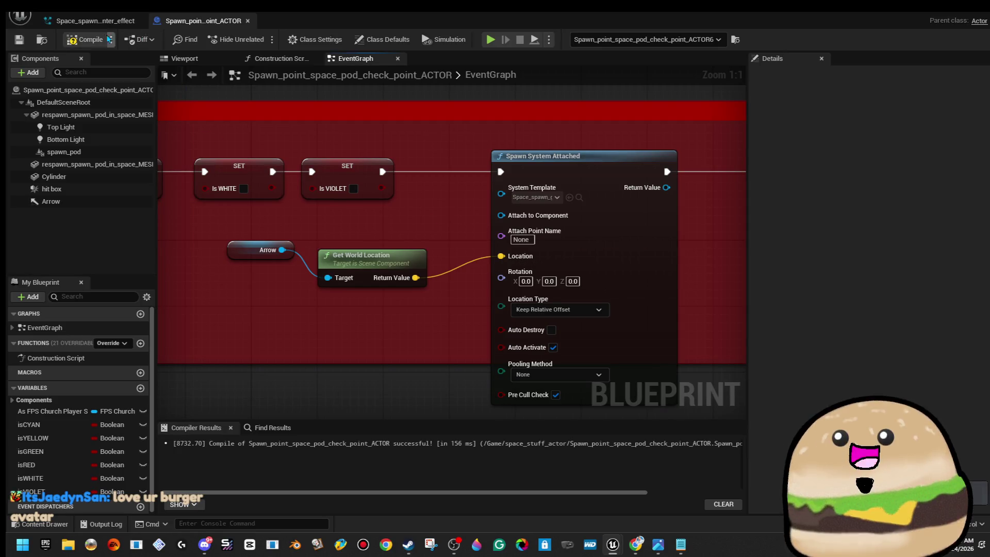
{"action": "left_click", "coordinate": [95, 21]}
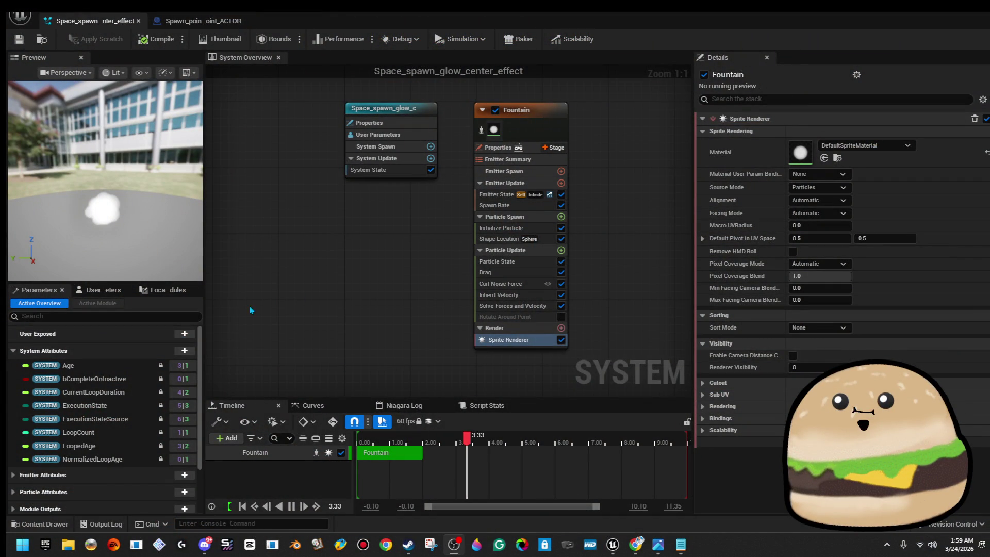
Playtest the level from the wall brush, then stop it
{"action": "left_click", "coordinate": [947, 13]}
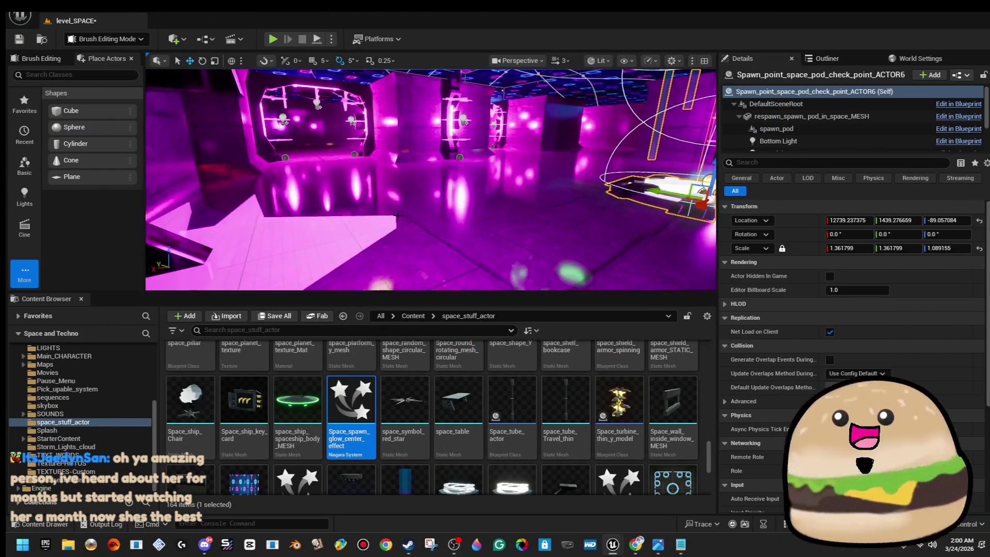
{"action": "right_click", "coordinate": [393, 189]}
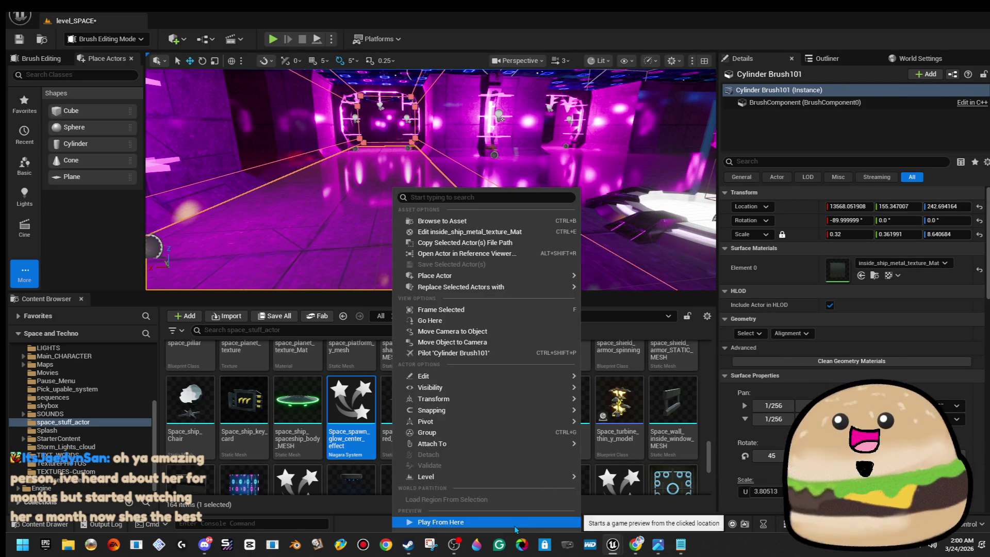
{"action": "left_click", "coordinate": [515, 526]}
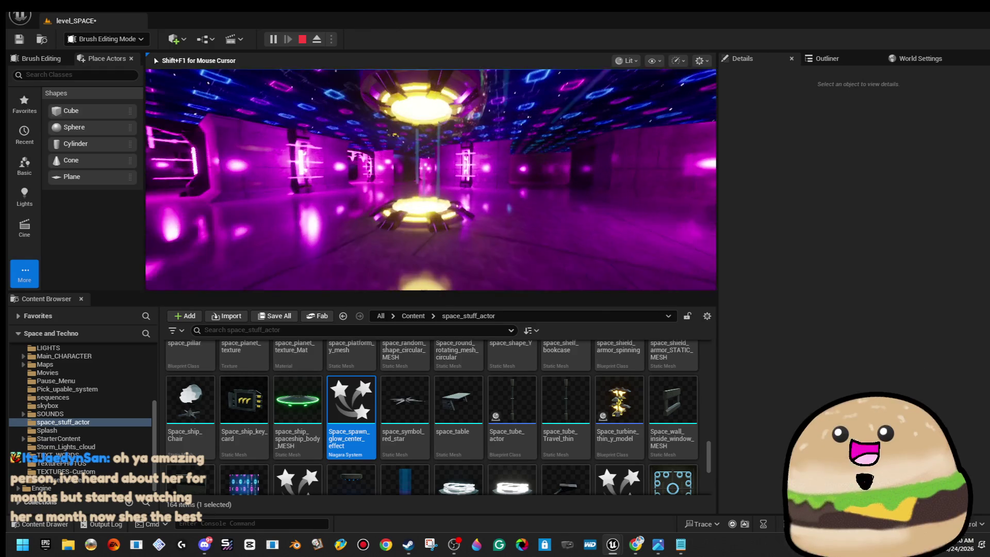
{"action": "key", "text": "Escape"}
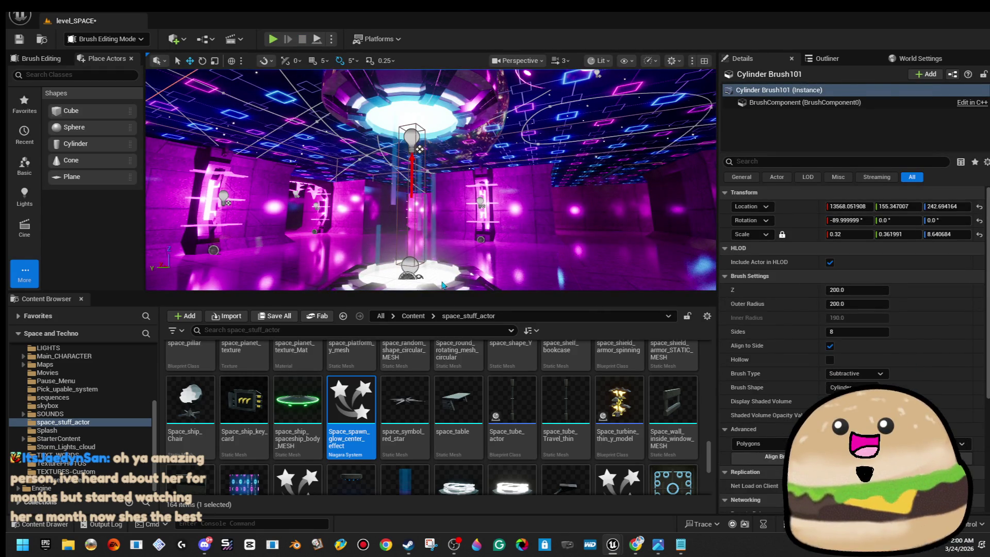
In the spawn pod blueprint, reconnect Arrow to Attach to Component
{"action": "right_click", "coordinate": [444, 199]}
{"action": "left_click", "coordinate": [532, 234]}
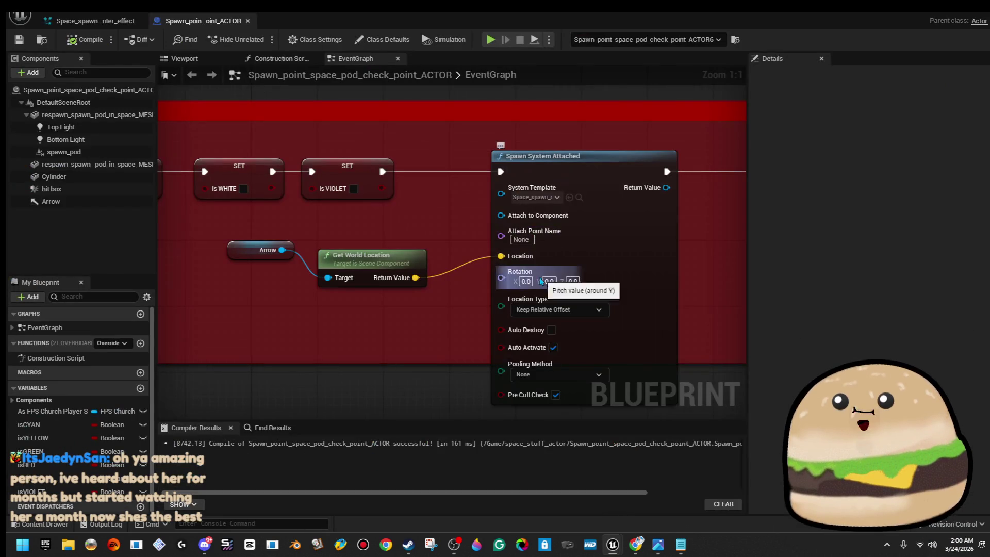
{"action": "left_click_drag", "start_coordinate": [347, 253], "coordinate": [501, 215]}
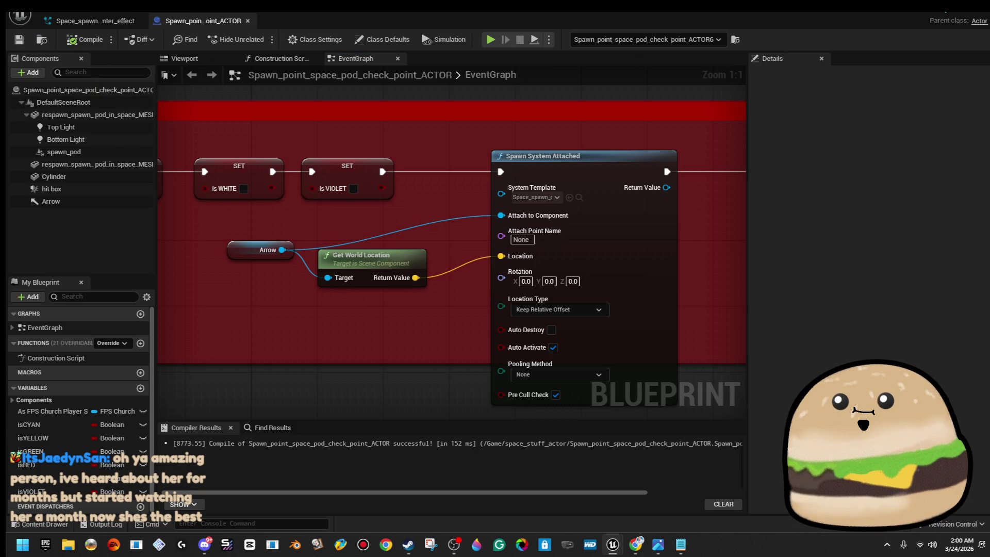
Run a second playtest, then reopen the spawn pod blueprint's event graph
{"action": "key", "text": "alt+Tab"}
{"action": "mouse_move", "coordinate": [517, 219]}
{"action": "left_mouse_down"}
{"action": "mouse_move", "coordinate": [517, 284]}
{"action": "mouse_move", "coordinate": [517, 273]}
{"action": "mouse_move", "coordinate": [645, 274]}
{"action": "left_mouse_up"}
{"action": "right_click", "coordinate": [482, 206]}
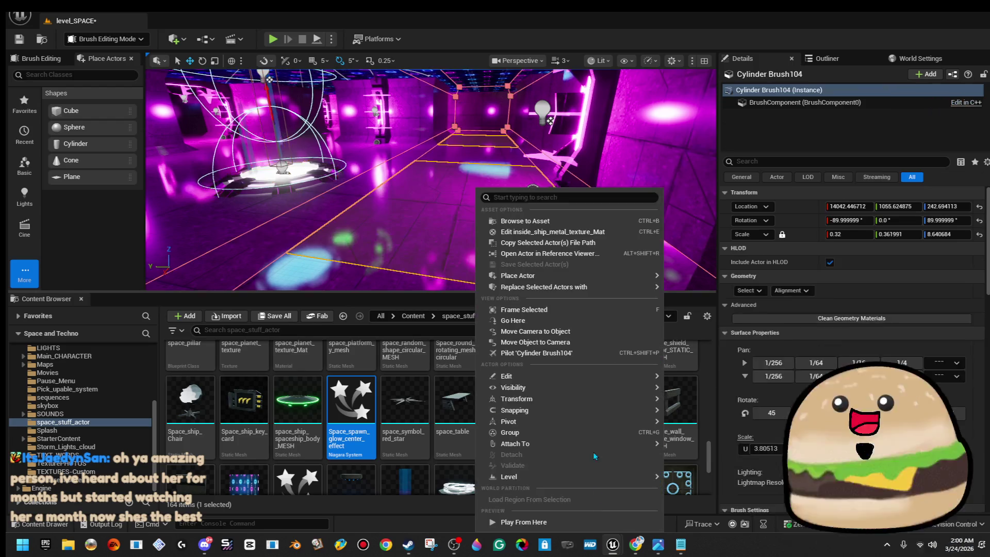
{"action": "key", "text": "Escape"}
{"action": "key", "text": "alt+p"}
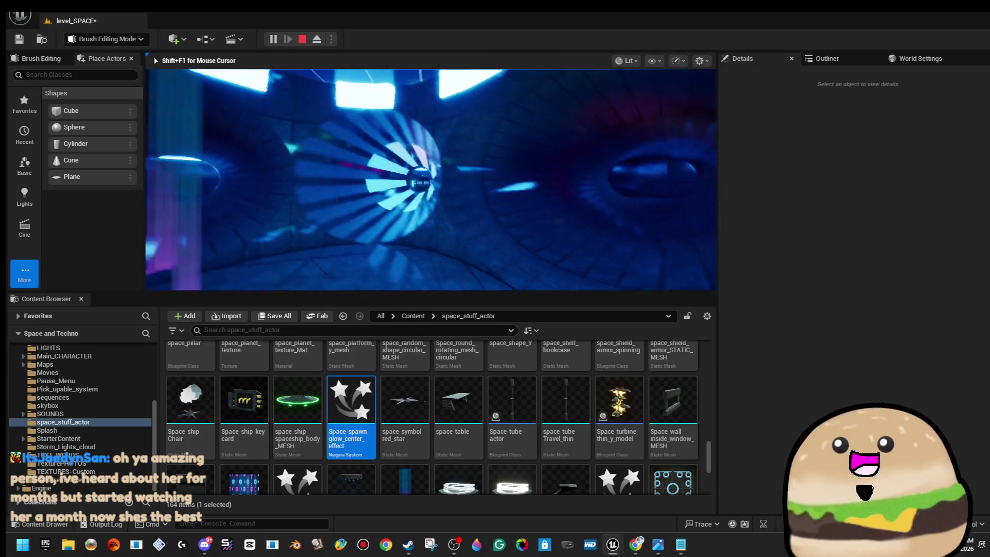
{"action": "key", "text": "Escape"}
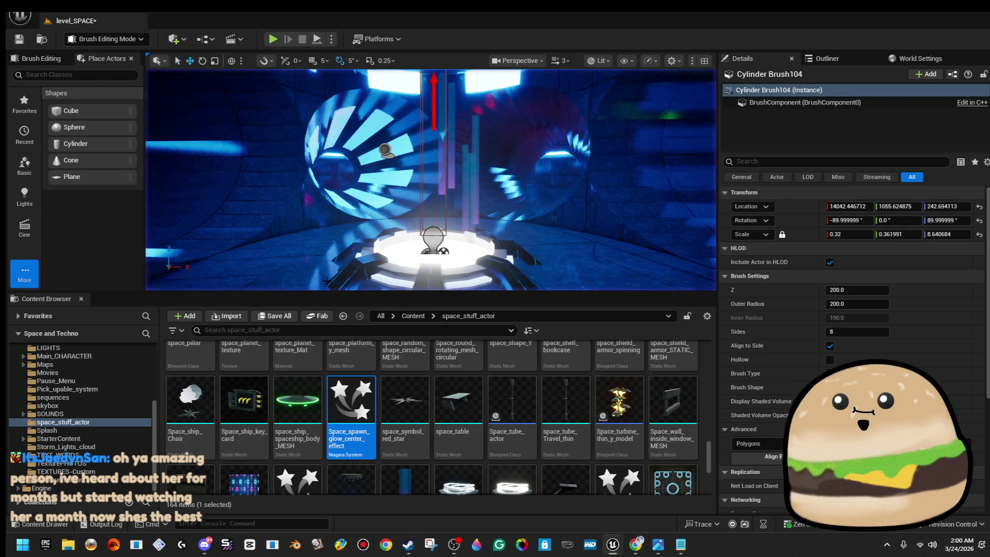
{"action": "right_click", "coordinate": [429, 258]}
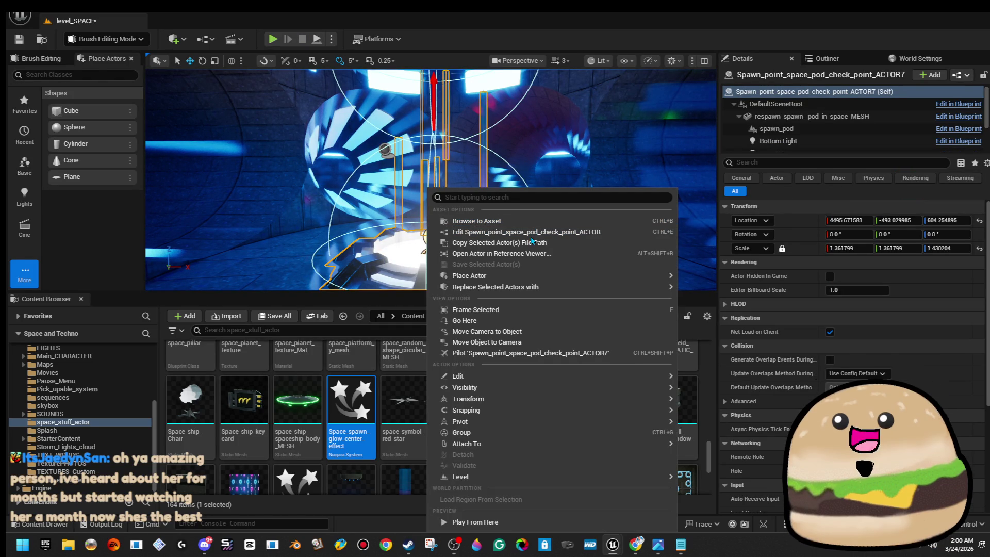
{"action": "left_click", "coordinate": [535, 232]}
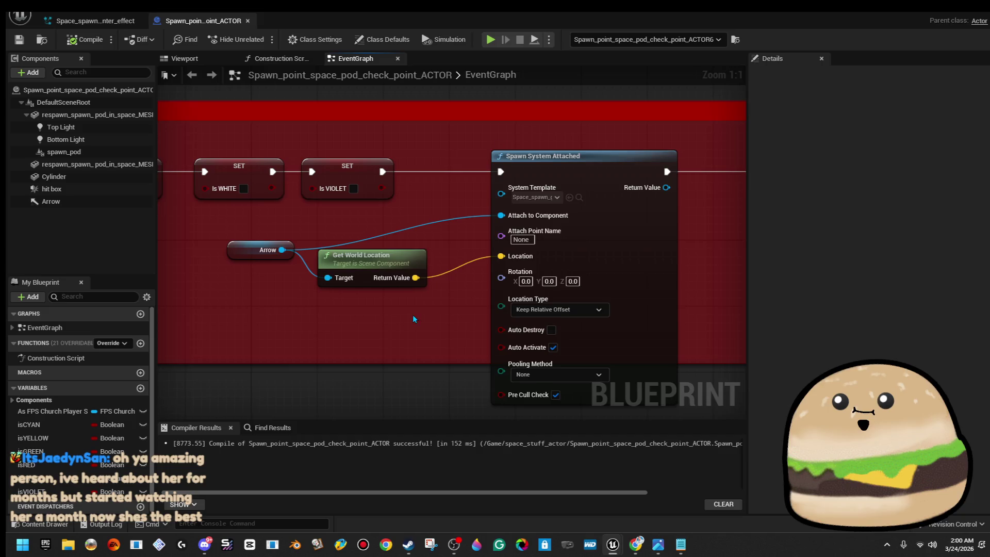
Delete the Spawn System Attached node from the event graph
{"action": "scroll", "coordinate": [432, 316], "scroll_direction": "down", "scroll_amount": 1}
{"action": "left_click", "coordinate": [629, 251]}
{"action": "key", "text": "Delete"}
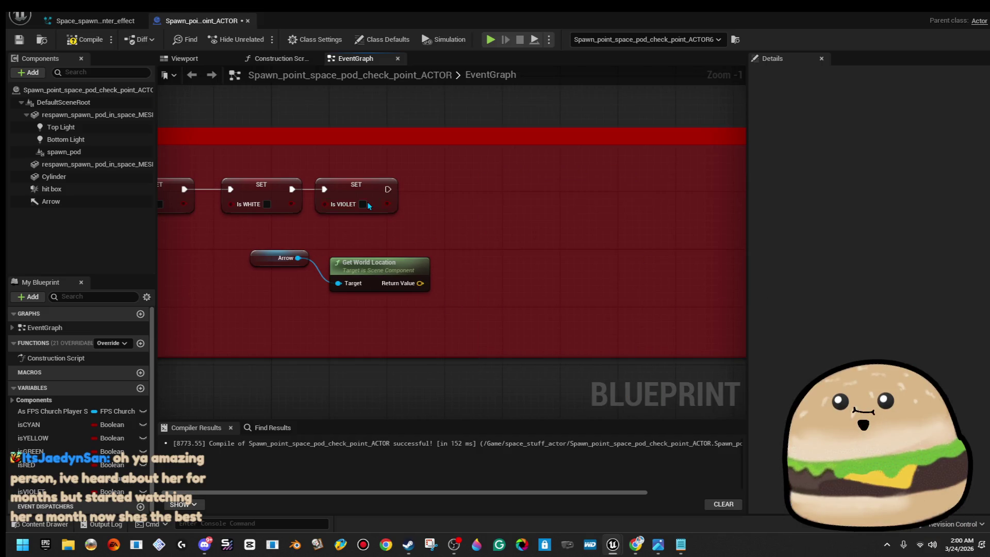
{"action": "left_click_drag", "start_coordinate": [462, 189], "coordinate": [463, 193]}
{"action": "type", "text": "spawna"}
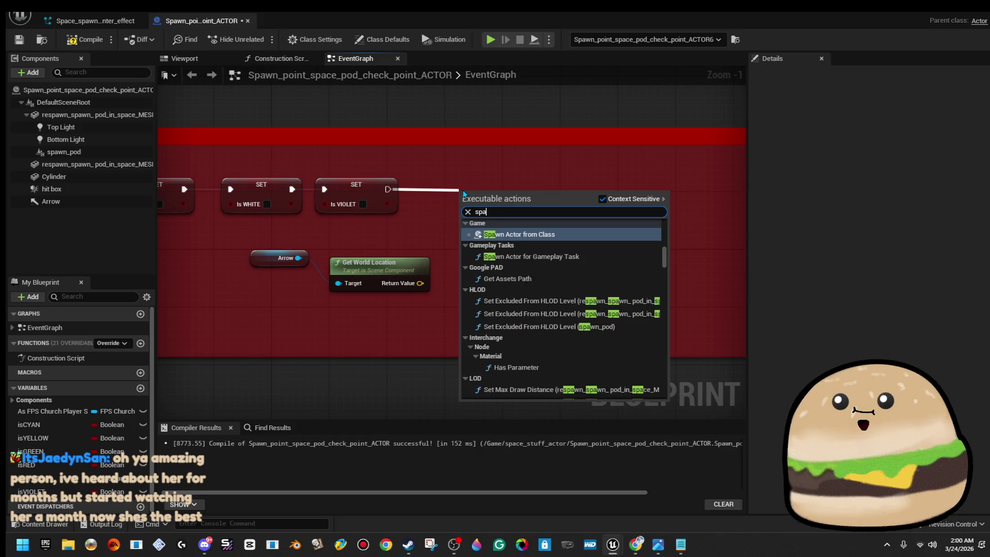
{"action": "key", "text": "BackSpace"}
{"action": "type", "text": "at loc"}
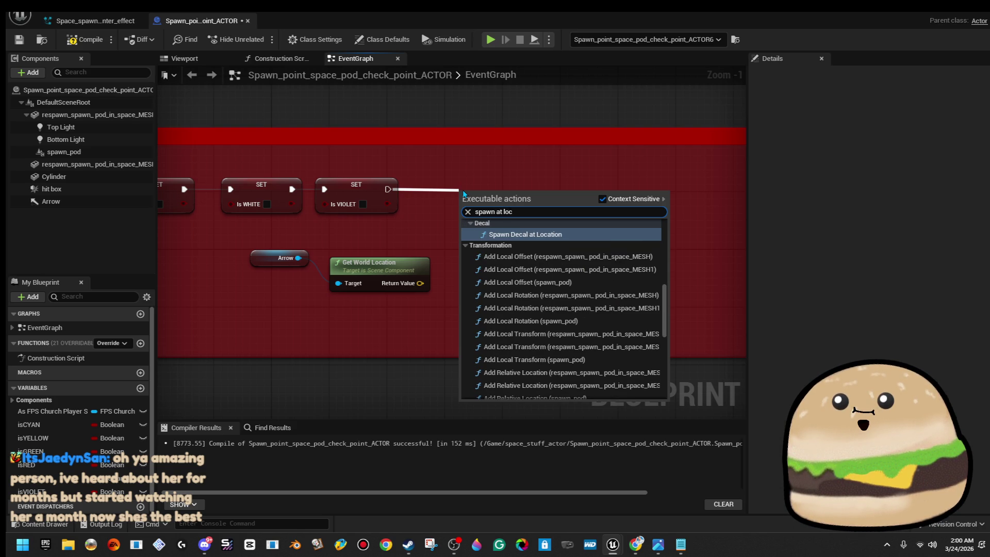
{"action": "left_click", "coordinate": [441, 176]}
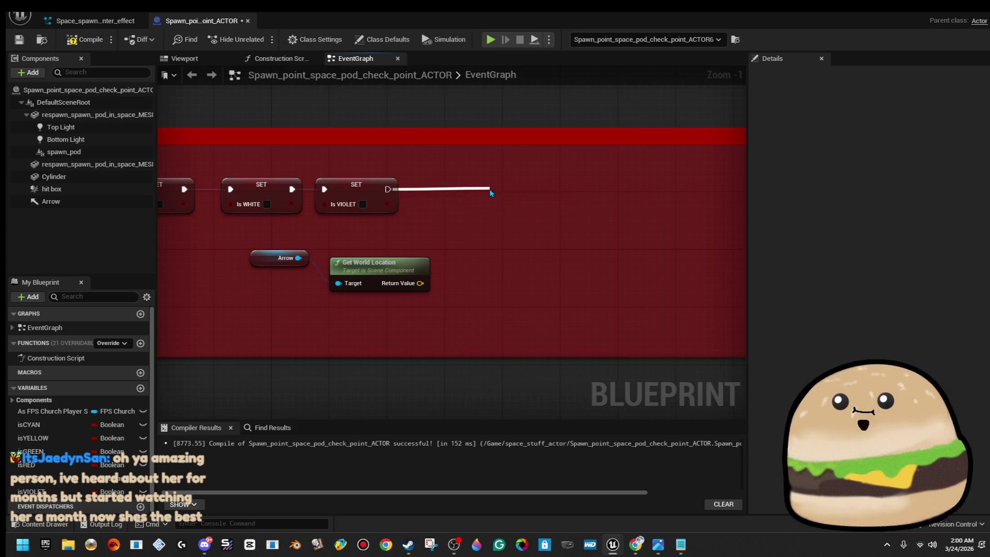
Add Spawn System at Location after Is VIOLET, fed by Get World Location, continuing to Delay
{"action": "left_click_drag", "start_coordinate": [491, 193], "coordinate": [491, 193]}
{"action": "type", "text": "spawn sys"}
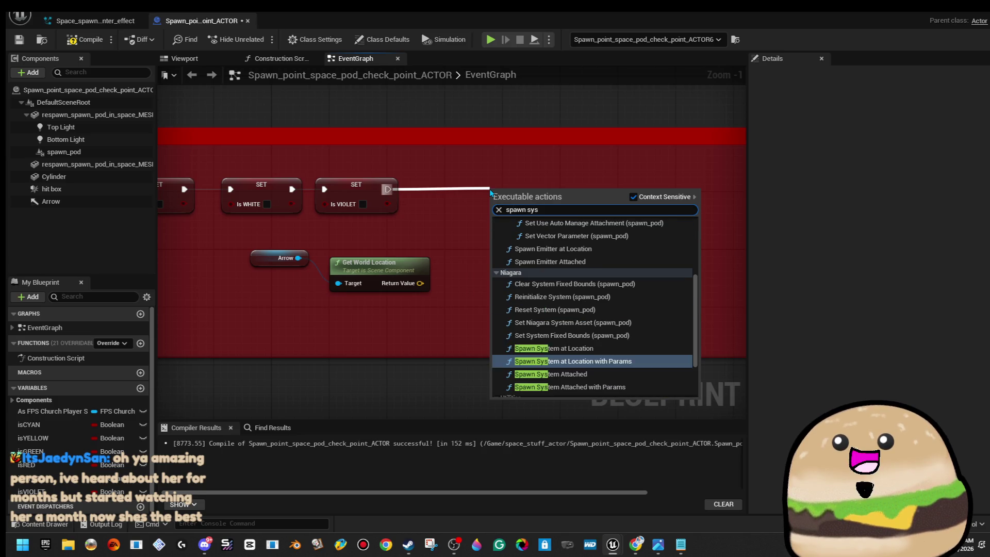
{"action": "key", "text": "Down"}
{"action": "key", "text": "Down"}
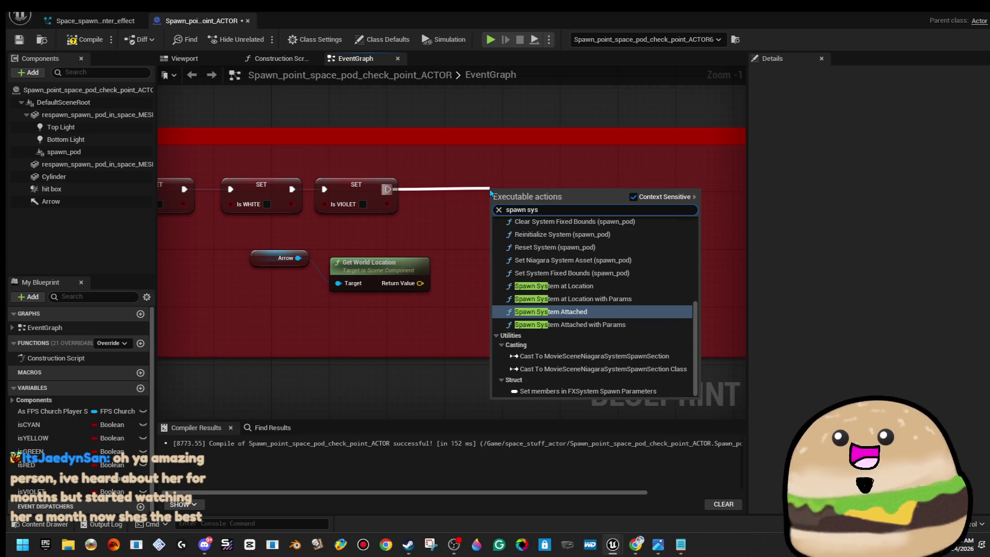
{"action": "key", "text": "Up"}
{"action": "key", "text": "Up"}
{"action": "key", "text": "Return"}
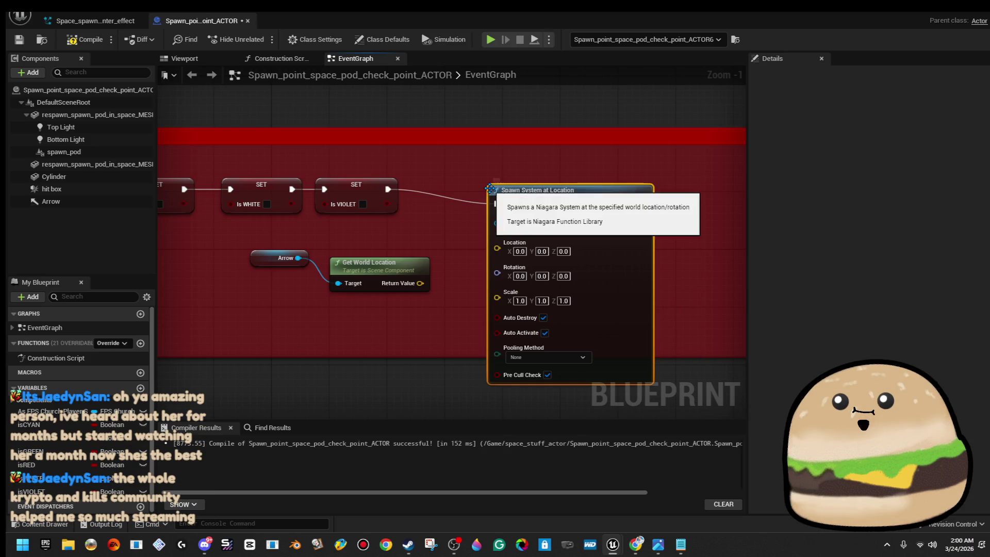
{"action": "mouse_move", "coordinate": [497, 248]}
{"action": "left_mouse_down"}
{"action": "mouse_move", "coordinate": [453, 280]}
{"action": "mouse_move", "coordinate": [414, 291]}
{"action": "left_mouse_up"}
{"action": "scroll", "coordinate": [414, 258], "scroll_direction": "down", "scroll_amount": 1}
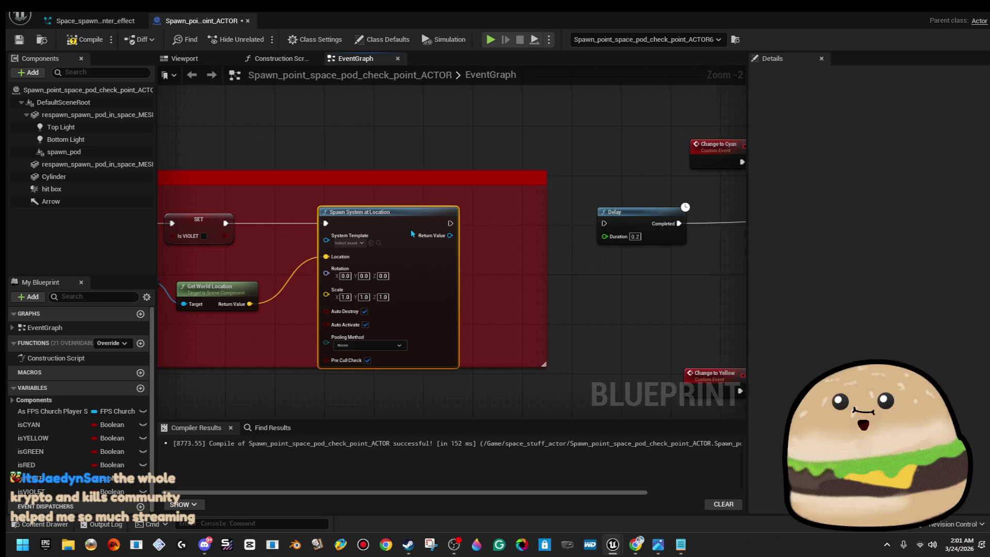
{"action": "left_click_drag", "start_coordinate": [450, 223], "coordinate": [586, 234]}
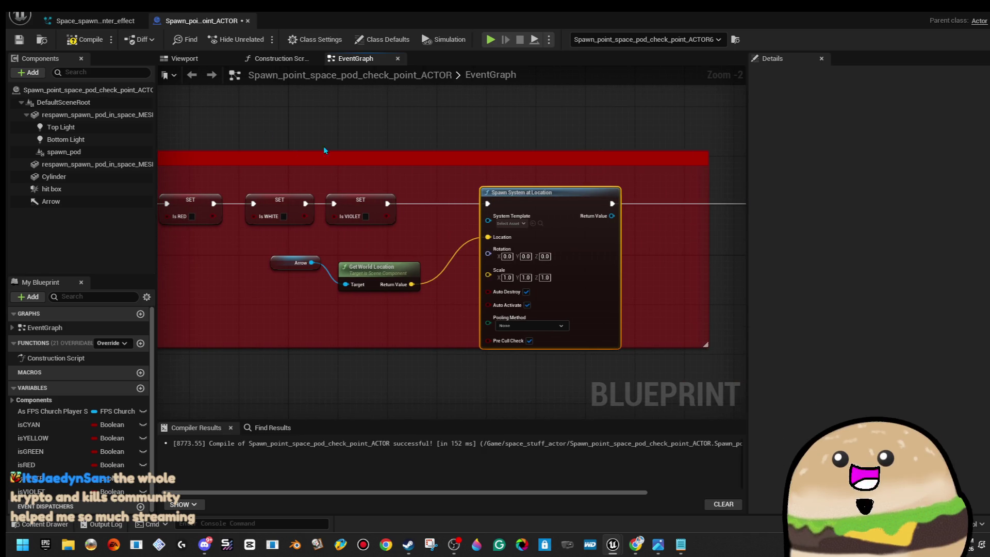
Tidy the Arrow getter, the location nodes and the red comment box
{"action": "mouse_move", "coordinate": [295, 263]}
{"action": "left_mouse_down"}
{"action": "mouse_move", "coordinate": [309, 287]}
{"action": "mouse_move", "coordinate": [421, 300]}
{"action": "left_mouse_up"}
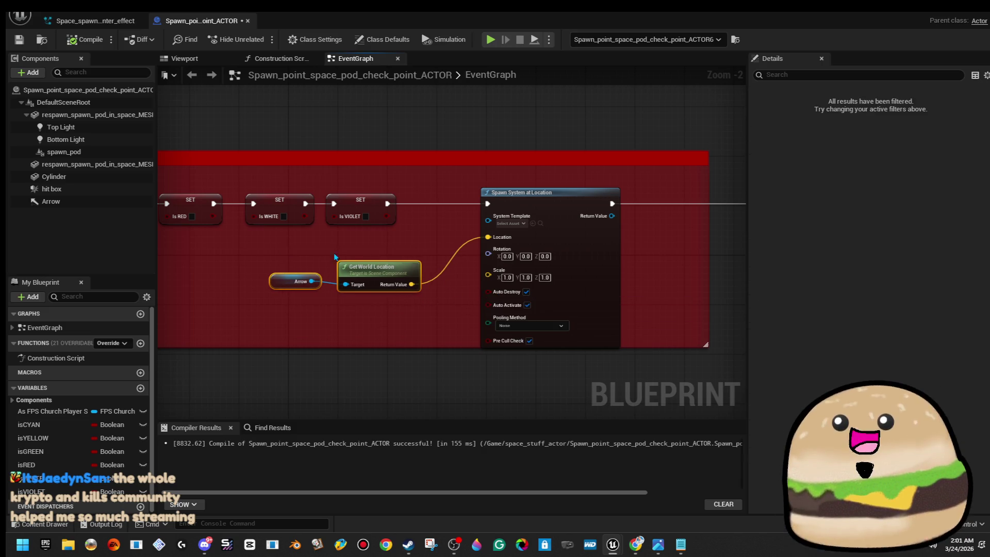
{"action": "left_click_drag", "start_coordinate": [555, 327], "coordinate": [592, 327]}
{"action": "left_click_drag", "start_coordinate": [687, 346], "coordinate": [688, 365]}
{"action": "left_click", "coordinate": [663, 347]}
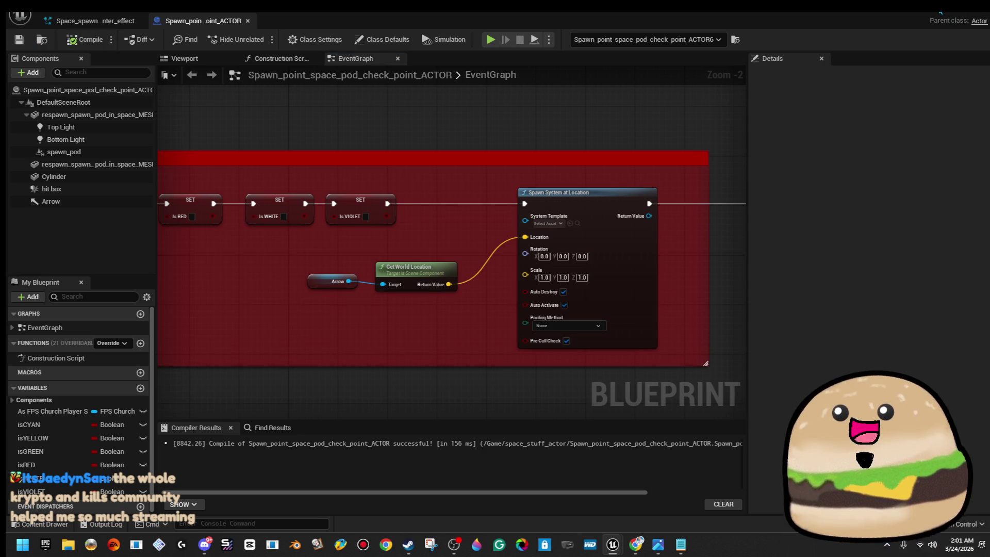
{"action": "key", "text": "alt+Tab"}
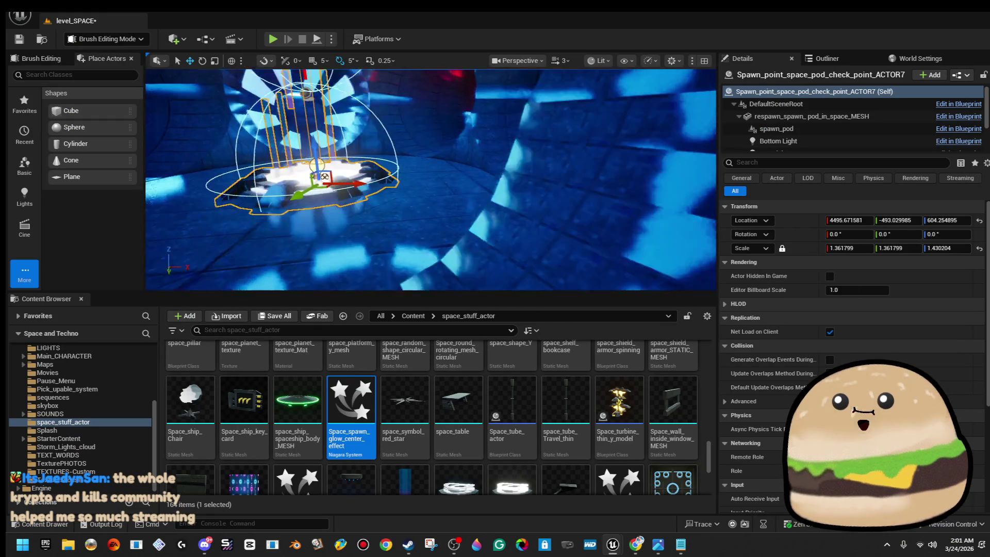
Run a quick playtest from the floor brush and stop it
{"action": "right_click", "coordinate": [434, 190]}
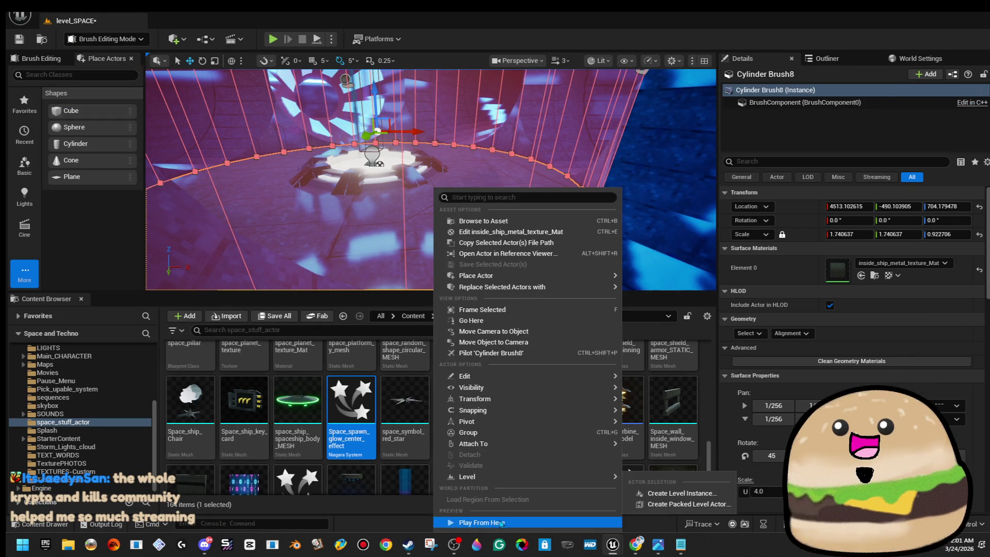
{"action": "left_click", "coordinate": [501, 523]}
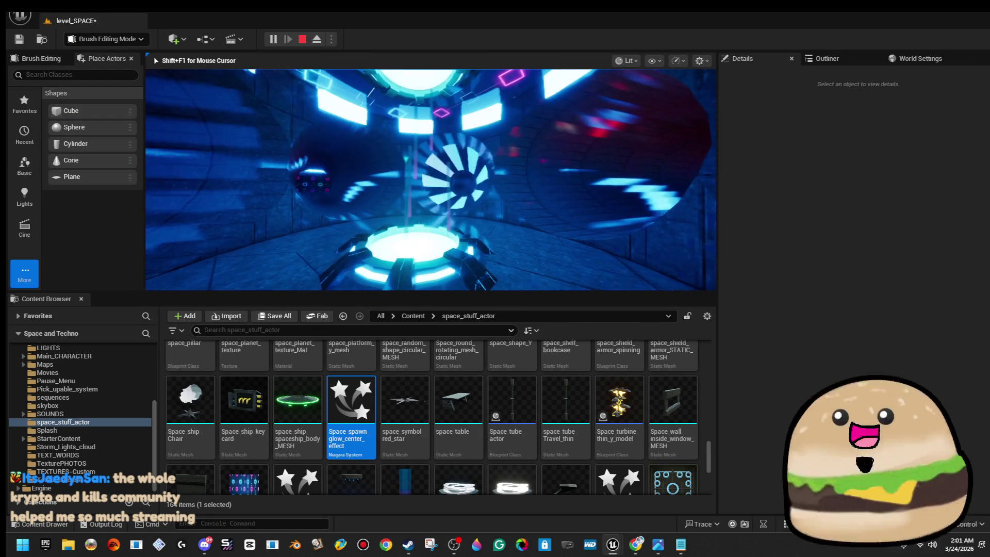
{"action": "key", "text": "Escape"}
Open the spawn point pod blueprint, then the Space_spawn_glow_center_effect Niagara system
{"action": "right_click", "coordinate": [452, 276]}
{"action": "mouse_move", "coordinate": [454, 276]}
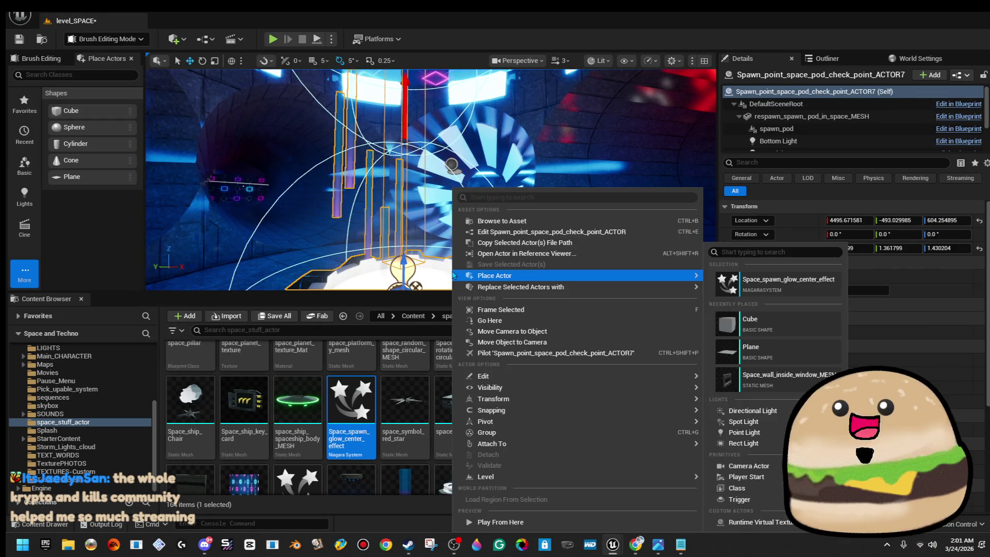
{"action": "left_click", "coordinate": [516, 232]}
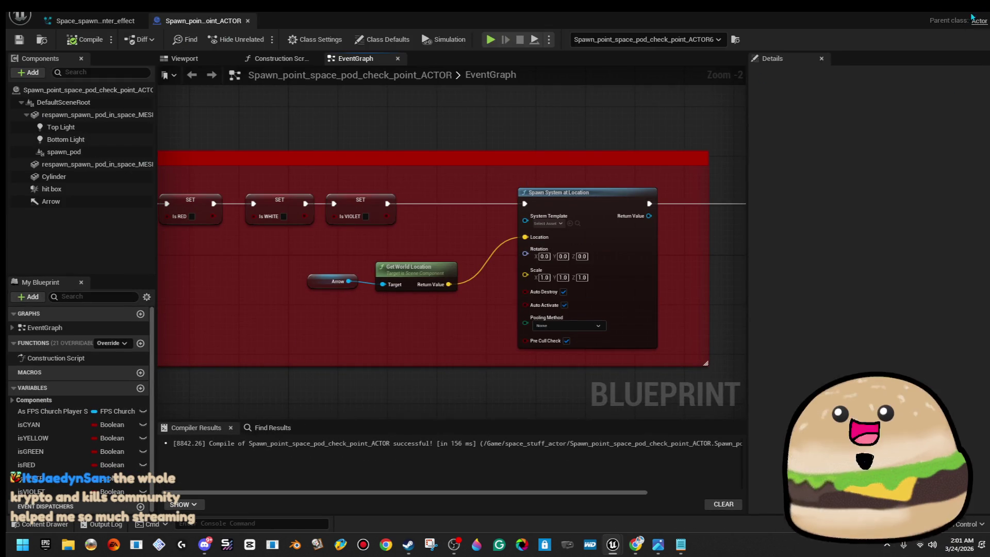
{"action": "left_click", "coordinate": [946, 16]}
{"action": "double_click", "coordinate": [356, 419]}
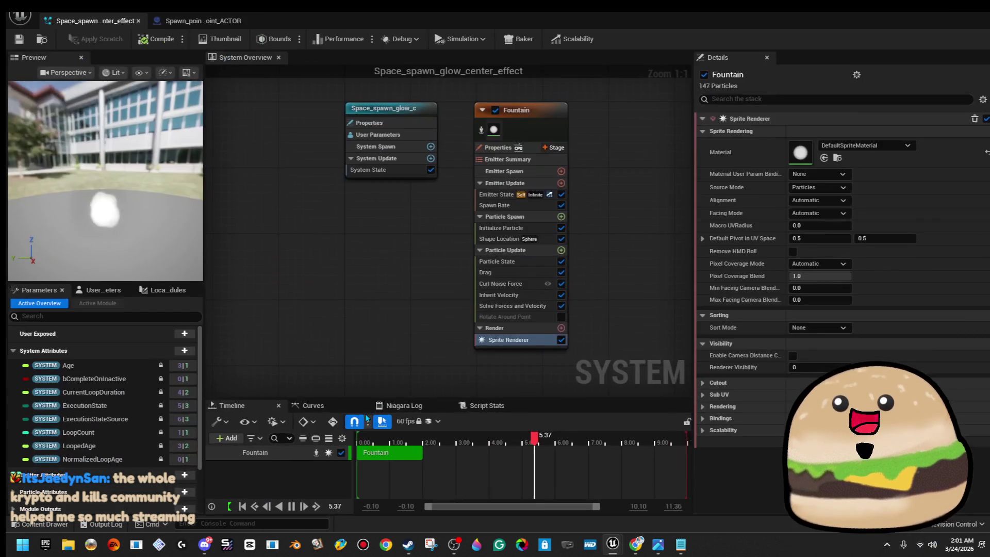
Toggle the Sprite Renderer off and on and browse its material choices without changing them
{"action": "left_click", "coordinate": [561, 340]}
{"action": "left_click", "coordinate": [561, 341]}
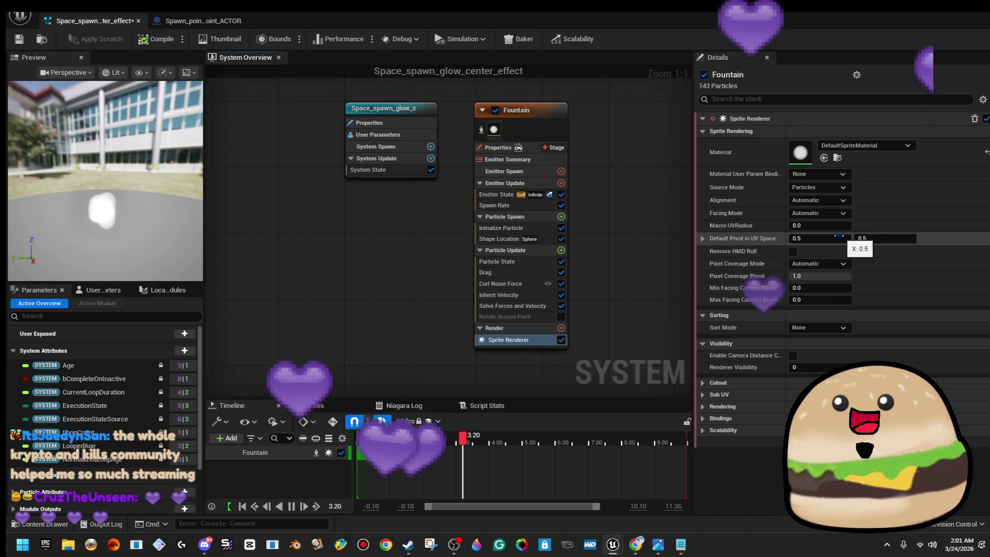
{"action": "scroll", "coordinate": [574, 297], "scroll_direction": "down", "scroll_amount": 1}
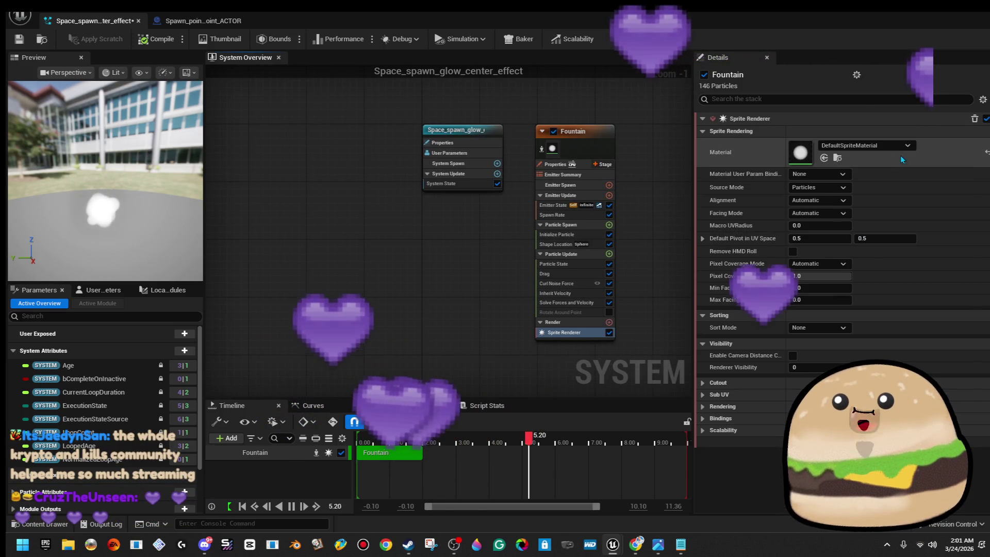
{"action": "left_click", "coordinate": [892, 151]}
{"action": "key", "text": "Escape"}
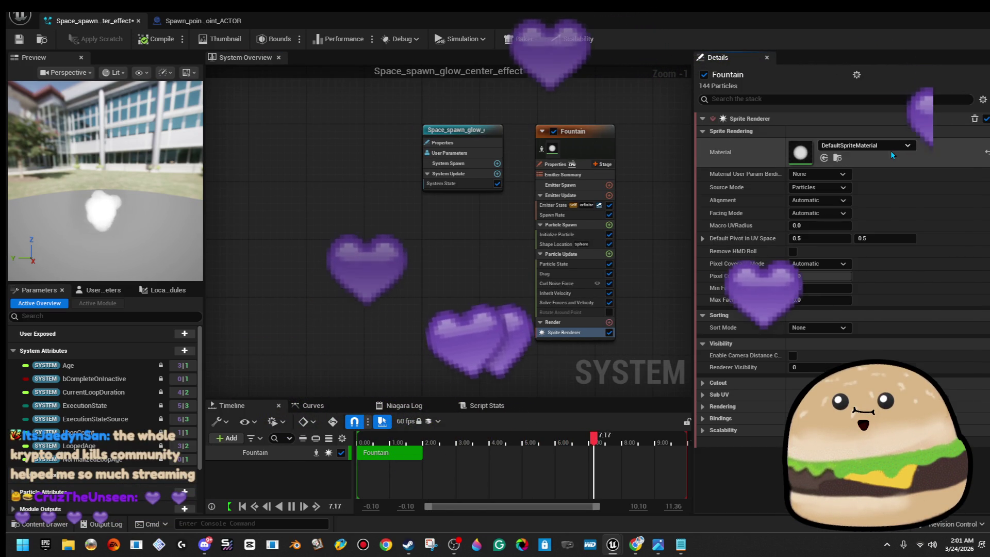
{"action": "left_click", "coordinate": [890, 149]}
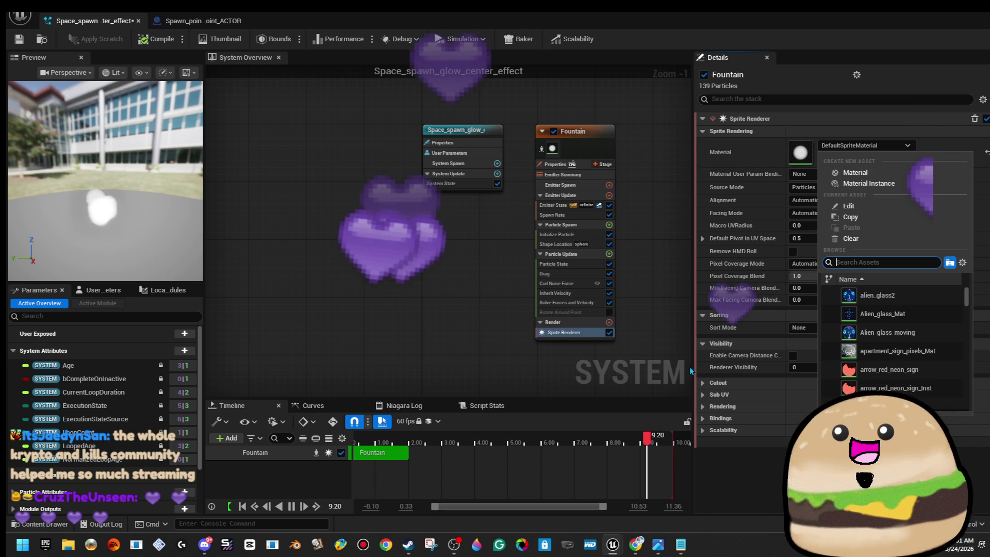
{"action": "left_click", "coordinate": [609, 322]}
Add a Mesh Renderer to the Fountain emitter and disable the Sprite Renderer
{"action": "left_click", "coordinate": [609, 322]}
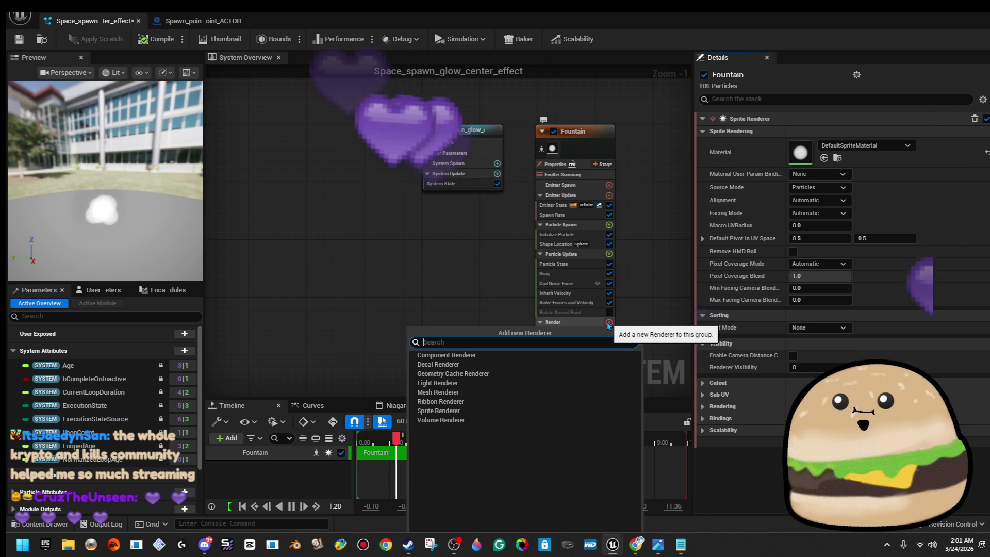
{"action": "key", "text": "Down"}
{"action": "key", "text": "Down"}
{"action": "key", "text": "Down"}
{"action": "key", "text": "Down"}
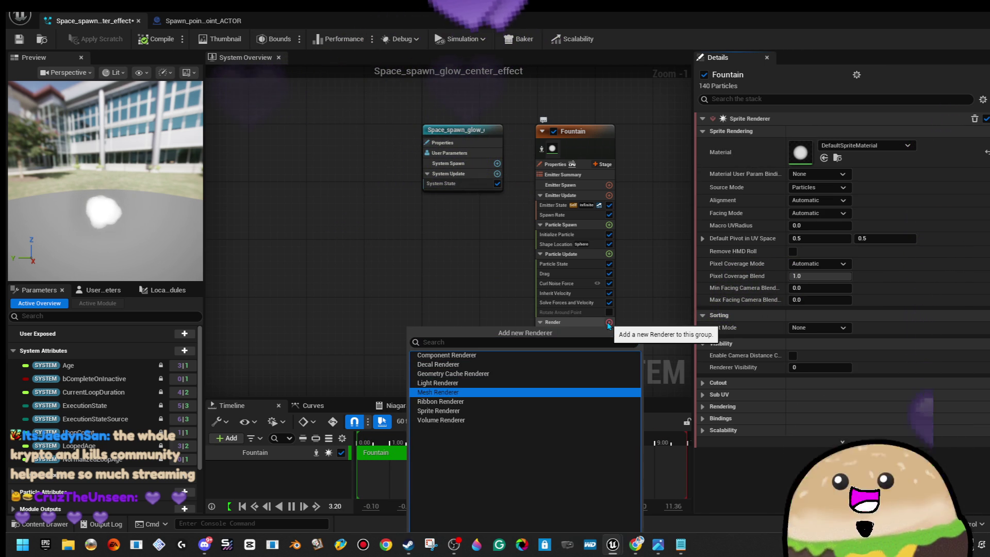
{"action": "key", "text": "Return"}
{"action": "left_click", "coordinate": [583, 332]}
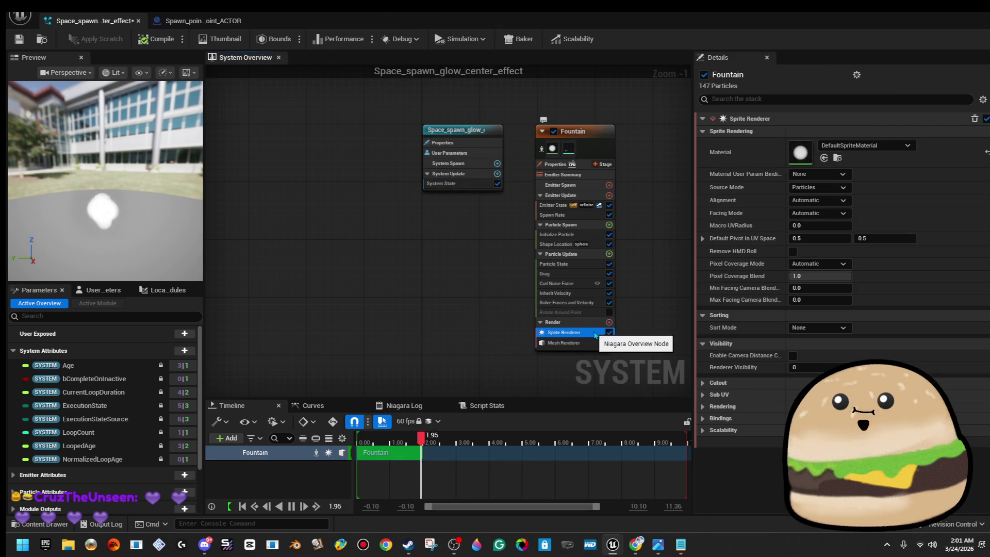
{"action": "left_click", "coordinate": [609, 332]}
Delete the Sprite Renderer and set the Mesh Renderer's Index [0] mesh to random_space_shape_2_star_MESH
{"action": "key", "text": "Delete"}
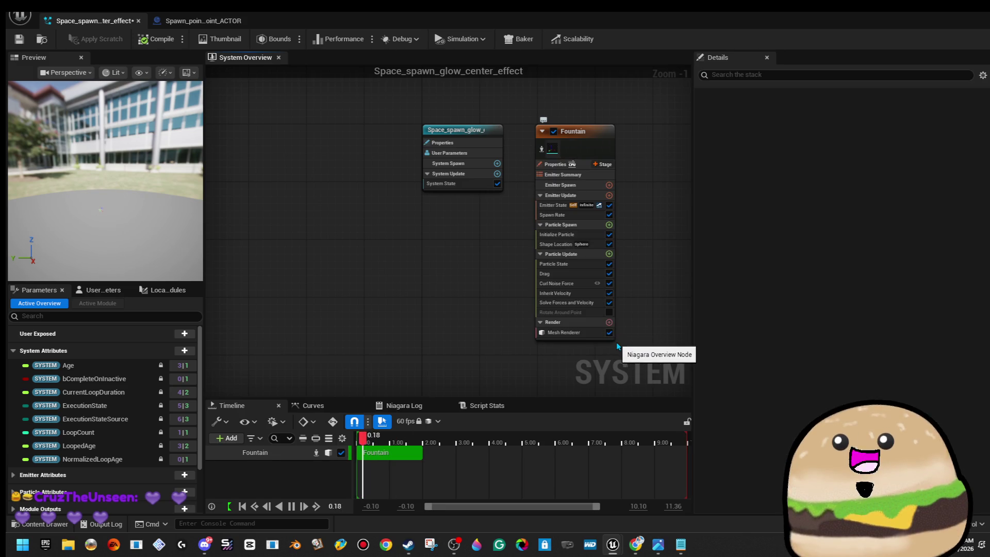
{"action": "left_click", "coordinate": [612, 336]}
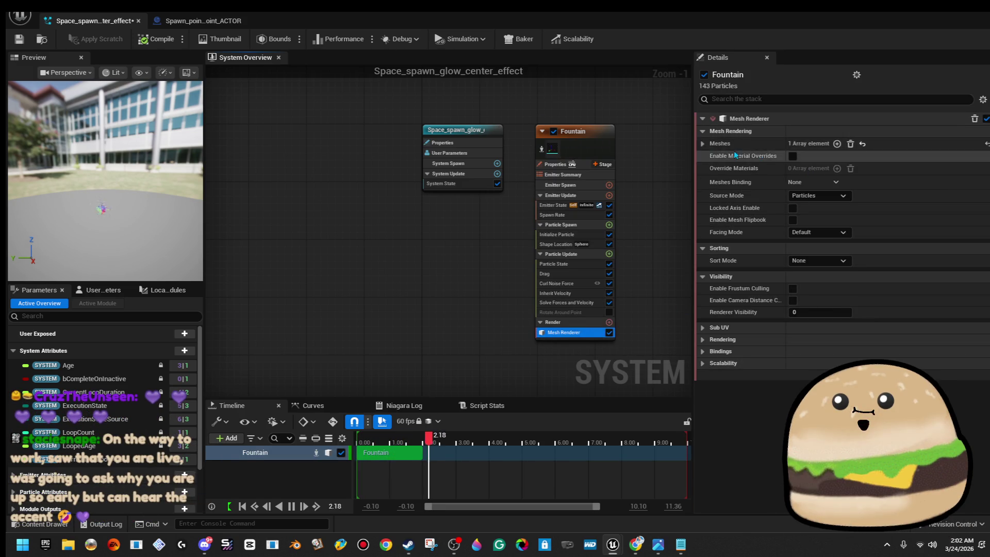
{"action": "left_click", "coordinate": [703, 144]}
{"action": "left_click", "coordinate": [836, 159]}
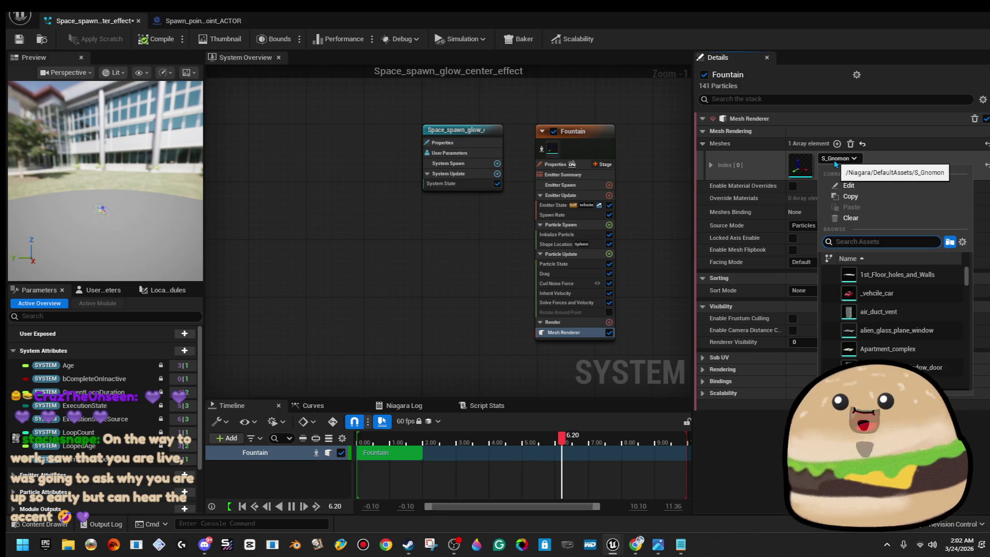
{"action": "type", "text": "star"}
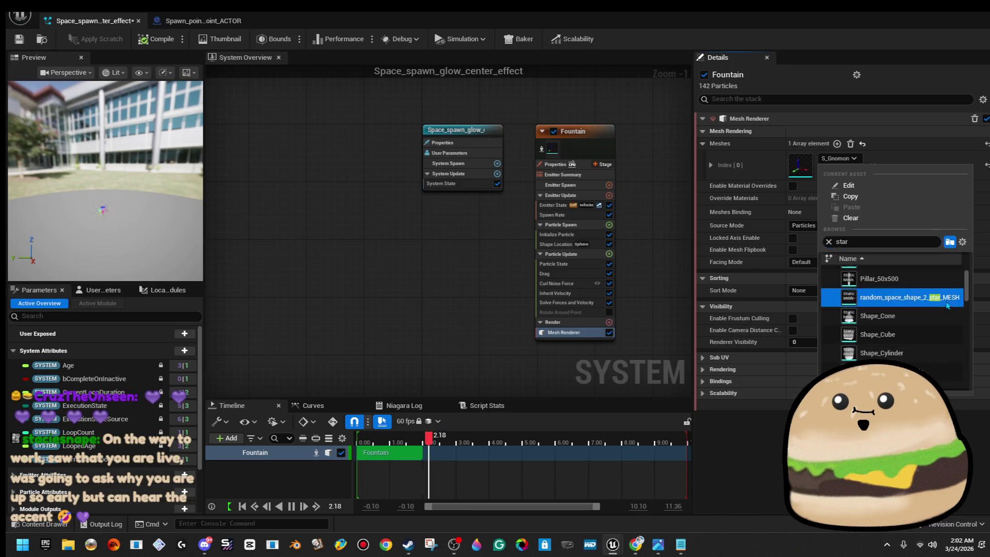
{"action": "left_click", "coordinate": [887, 298]}
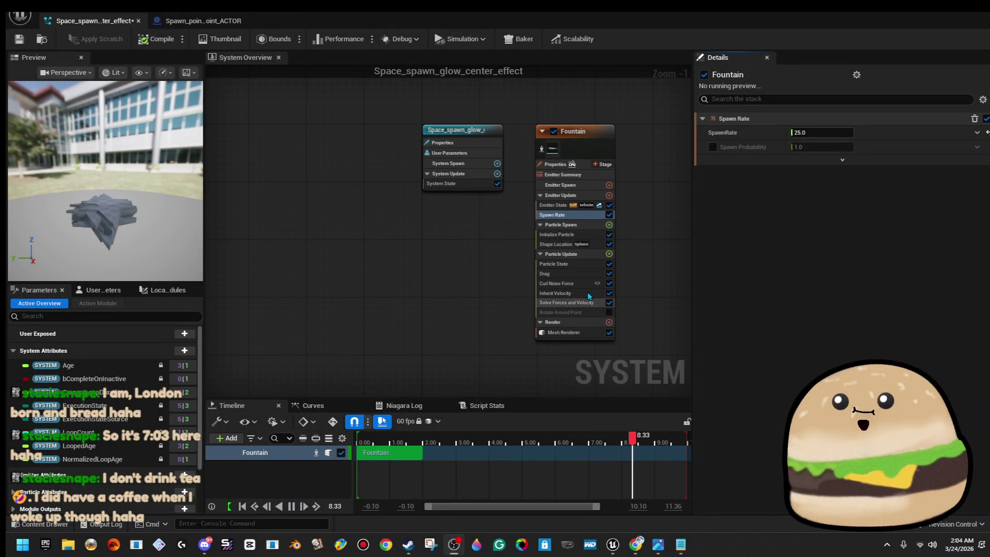
Enable the Rotate Around Point module and set its Radius to 0
{"action": "left_click", "coordinate": [609, 312]}
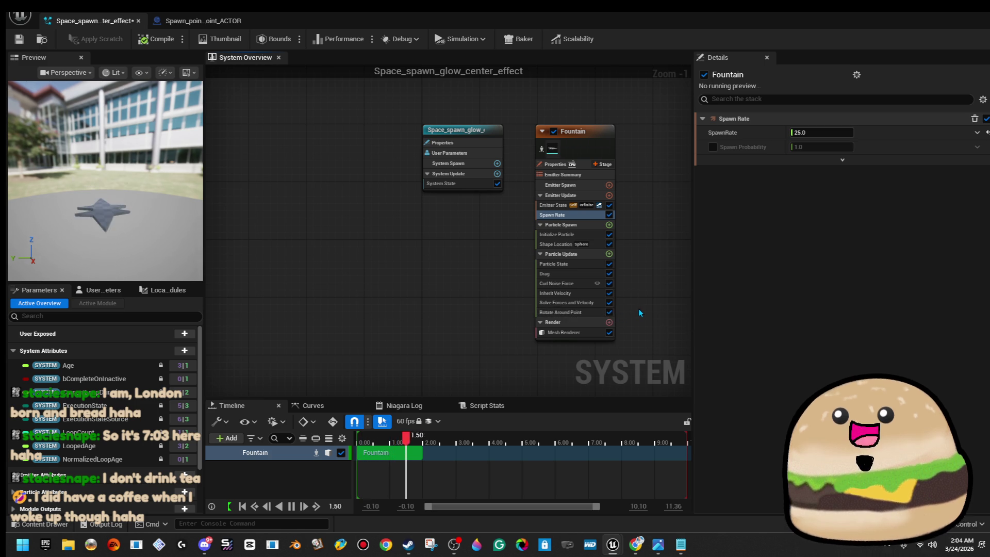
{"action": "left_click", "coordinate": [604, 312]}
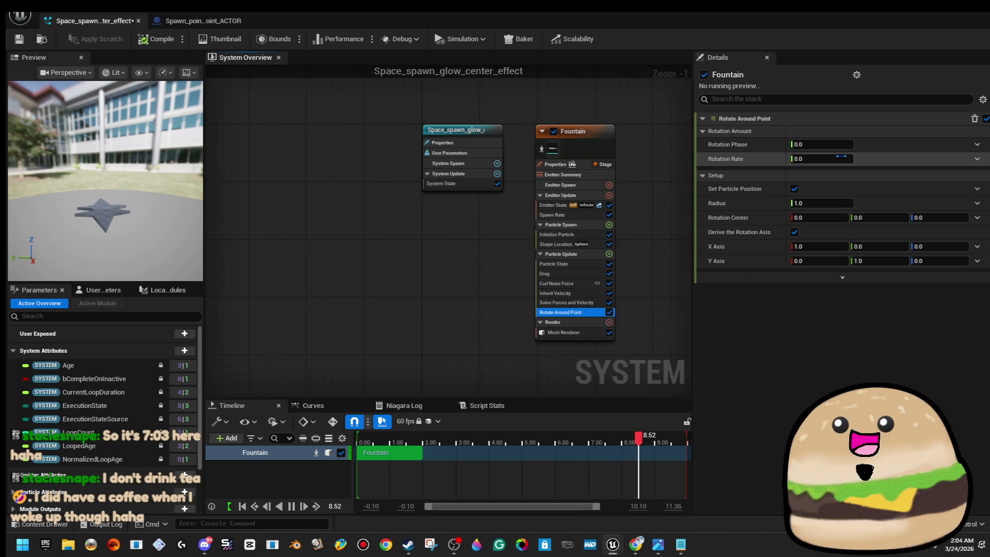
{"action": "left_click_drag", "start_coordinate": [823, 203], "coordinate": [836, 205]}
{"action": "left_click", "coordinate": [835, 204]}
{"action": "type", "text": "0"}
{"action": "key", "text": "Return"}
Adjust the Rotation Center Y and X Axis, then delete Rotate Around Point
{"action": "mouse_move", "coordinate": [879, 217]}
{"action": "left_mouse_down"}
{"action": "mouse_move", "coordinate": [928, 217]}
{"action": "mouse_move", "coordinate": [898, 228]}
{"action": "left_mouse_up"}
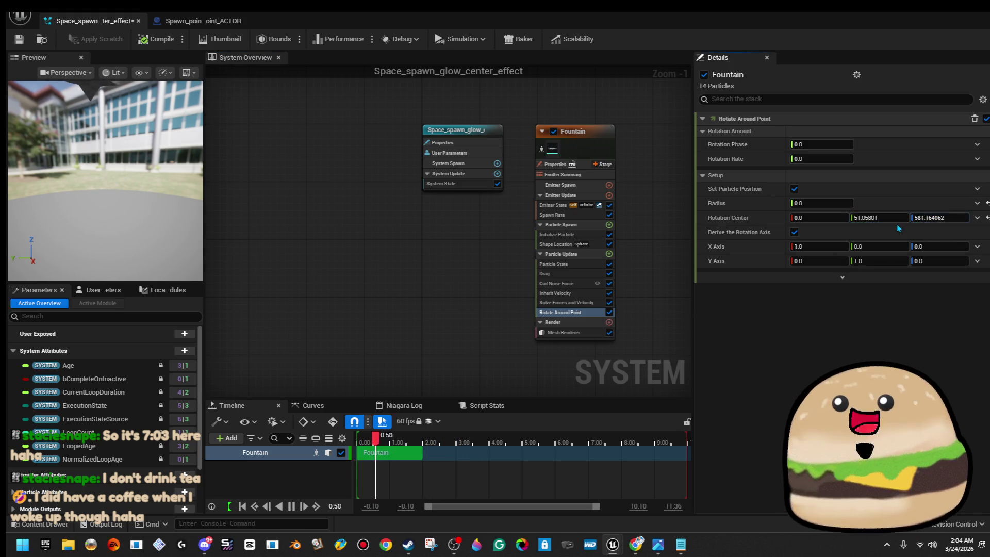
{"action": "left_click", "coordinate": [575, 313]}
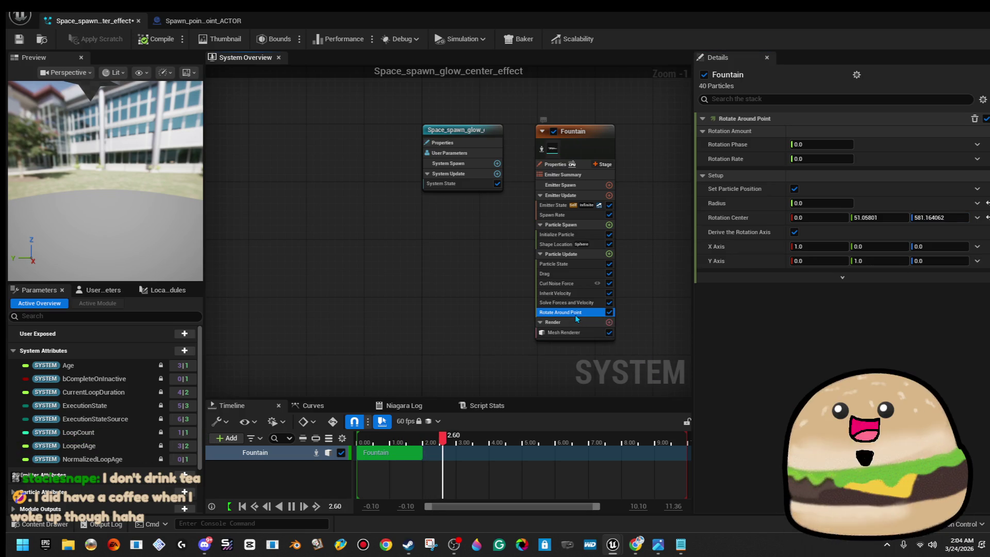
{"action": "mouse_move", "coordinate": [880, 246]}
{"action": "left_mouse_down"}
{"action": "mouse_move", "coordinate": [923, 250]}
{"action": "mouse_move", "coordinate": [900, 261]}
{"action": "mouse_move", "coordinate": [929, 261]}
{"action": "left_mouse_up"}
{"action": "left_click_drag", "start_coordinate": [106, 180], "coordinate": [106, 229]}
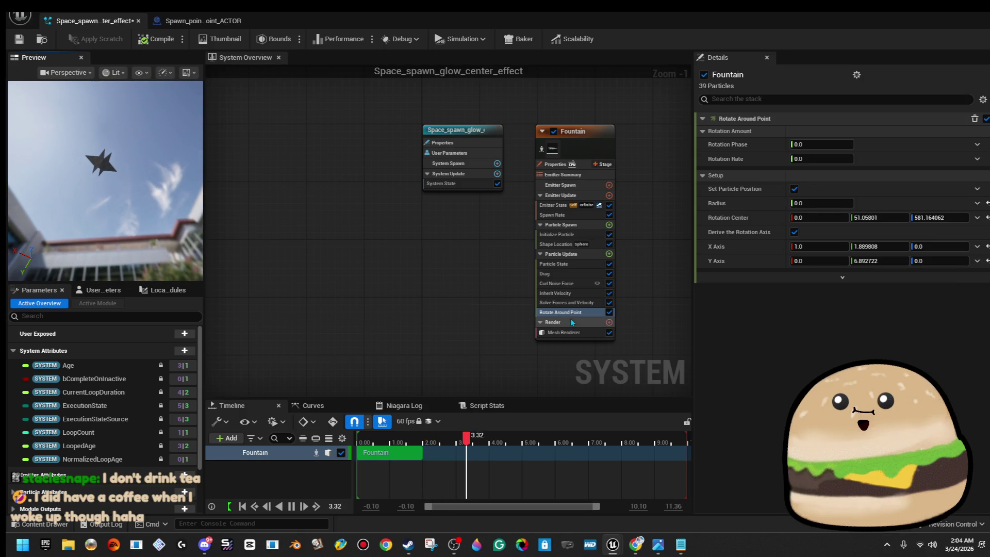
{"action": "key", "text": "Delete"}
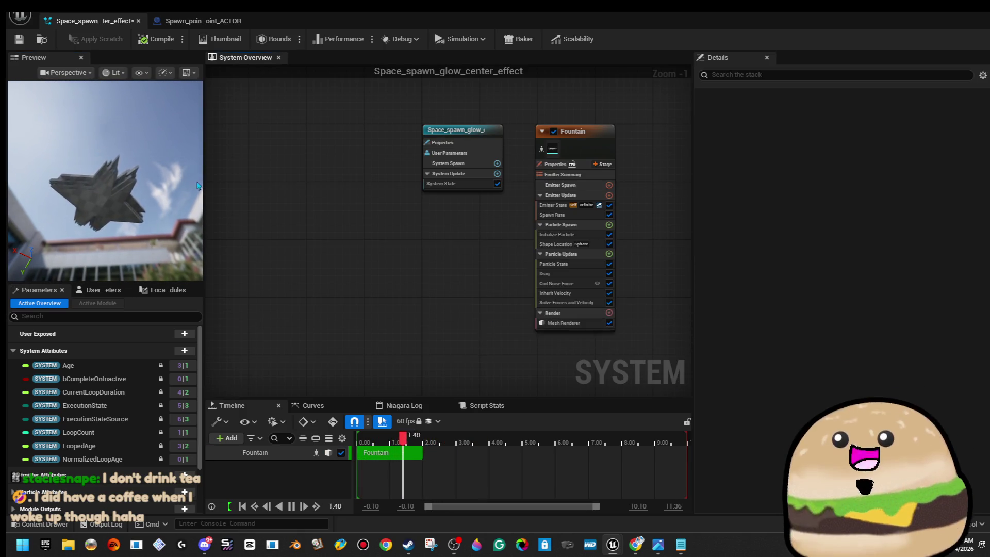
Save the Space_spawn_glow_center_effect system and show the Mesh Renderer settings
{"action": "left_click_drag", "start_coordinate": [139, 161], "coordinate": [170, 161]}
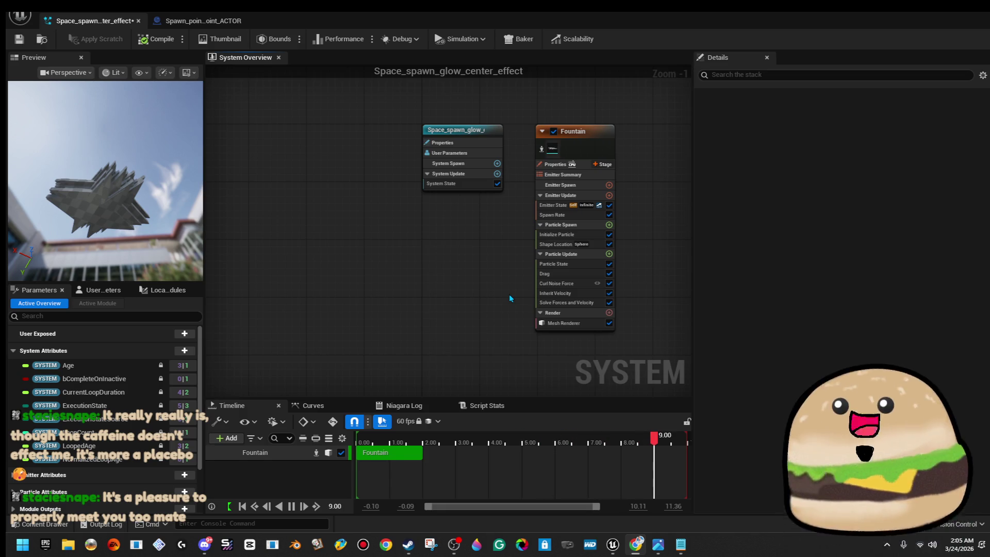
{"action": "left_click", "coordinate": [19, 41]}
{"action": "left_click", "coordinate": [568, 323]}
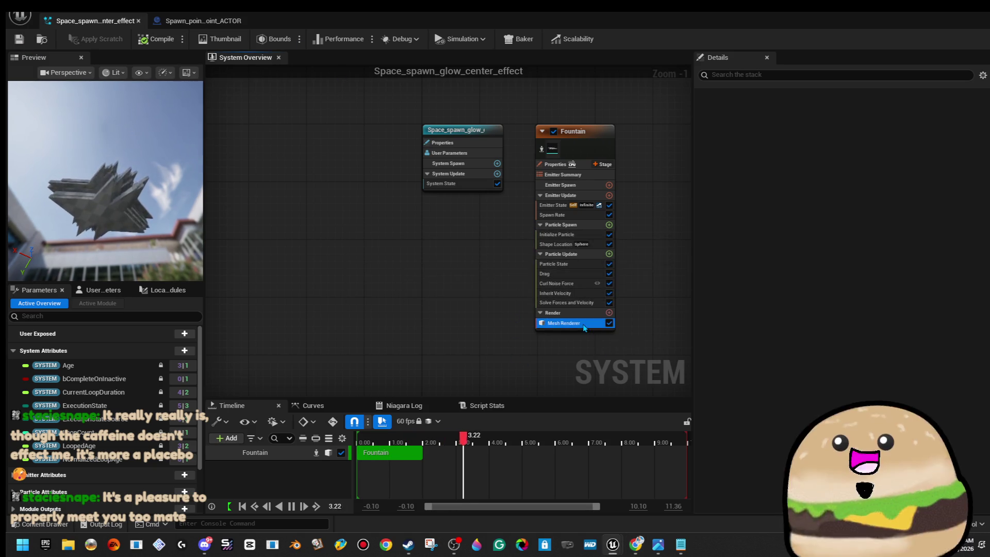
{"action": "left_click_drag", "start_coordinate": [80, 181], "coordinate": [82, 212]}
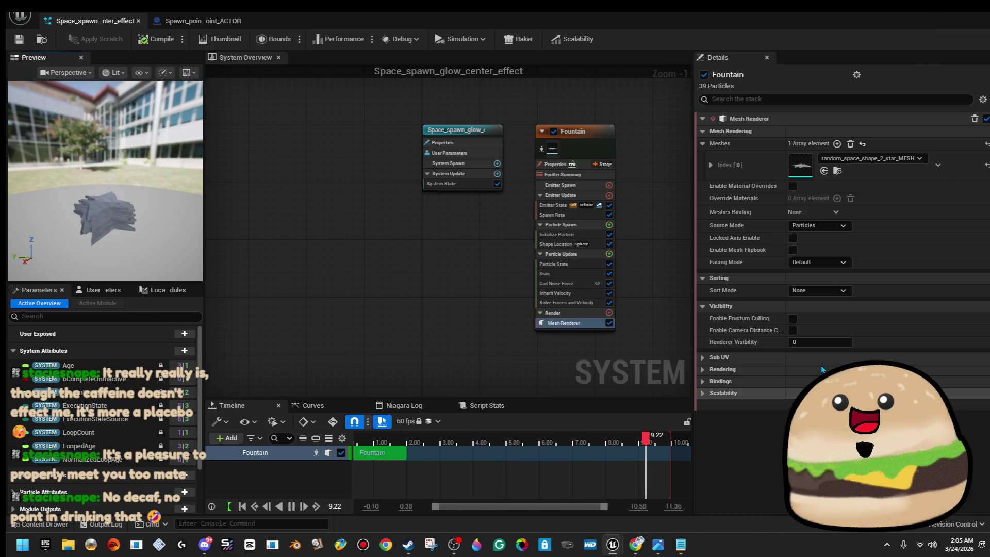
Add a Sprite Renderer using Alien_glass_Mat and disable the Mesh Renderer
{"action": "scroll", "coordinate": [610, 316], "scroll_direction": "up", "scroll_amount": 1}
{"action": "left_click", "coordinate": [612, 312]}
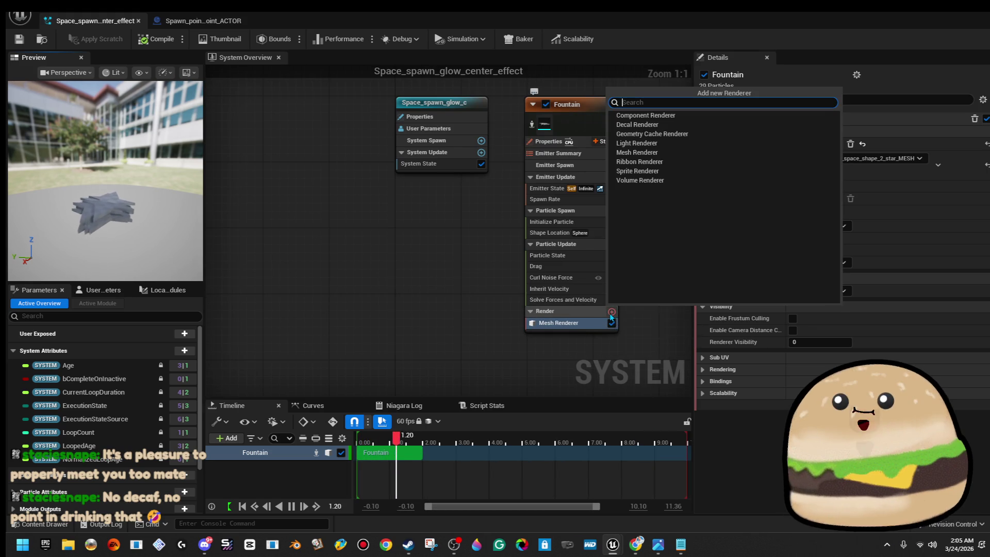
{"action": "type", "text": "sprite"}
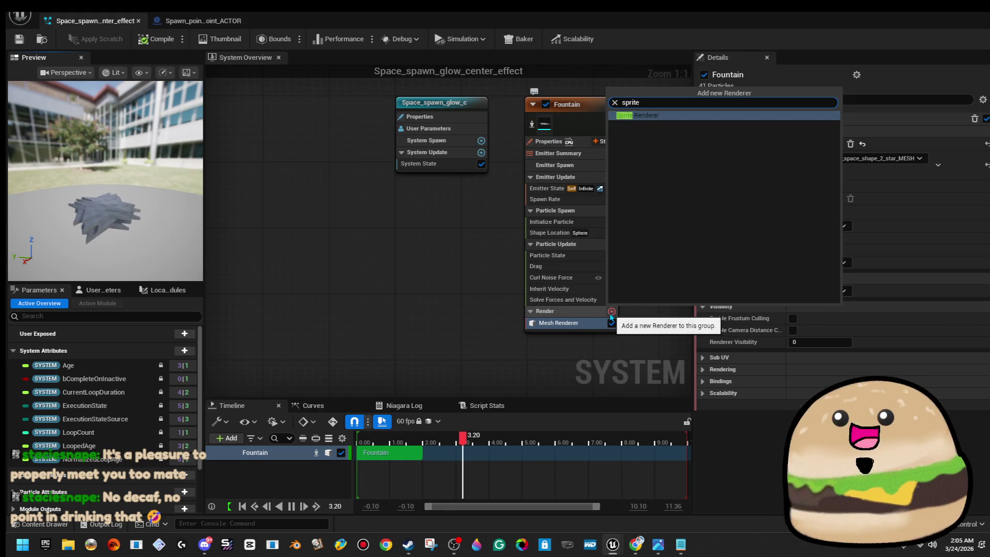
{"action": "left_click", "coordinate": [668, 114]}
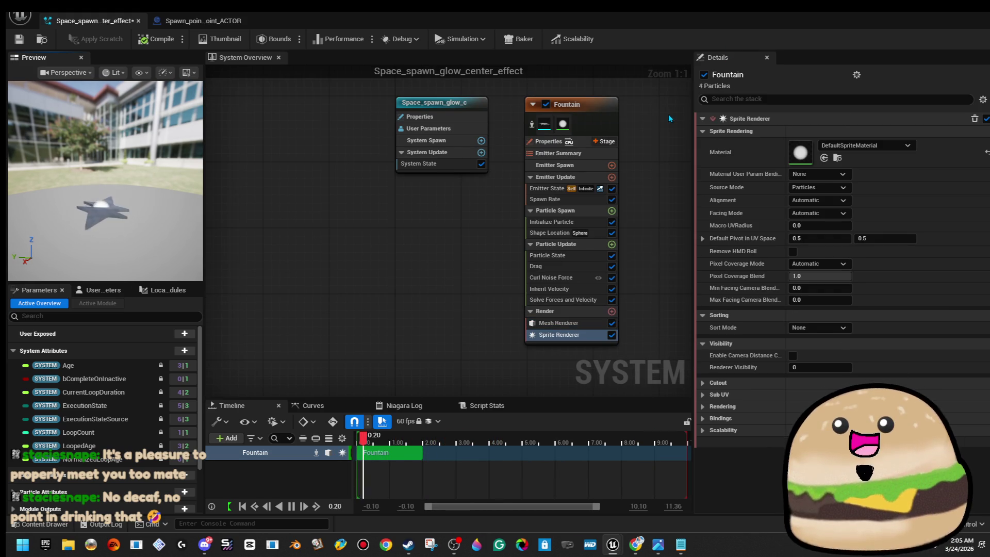
{"action": "left_click", "coordinate": [611, 323]}
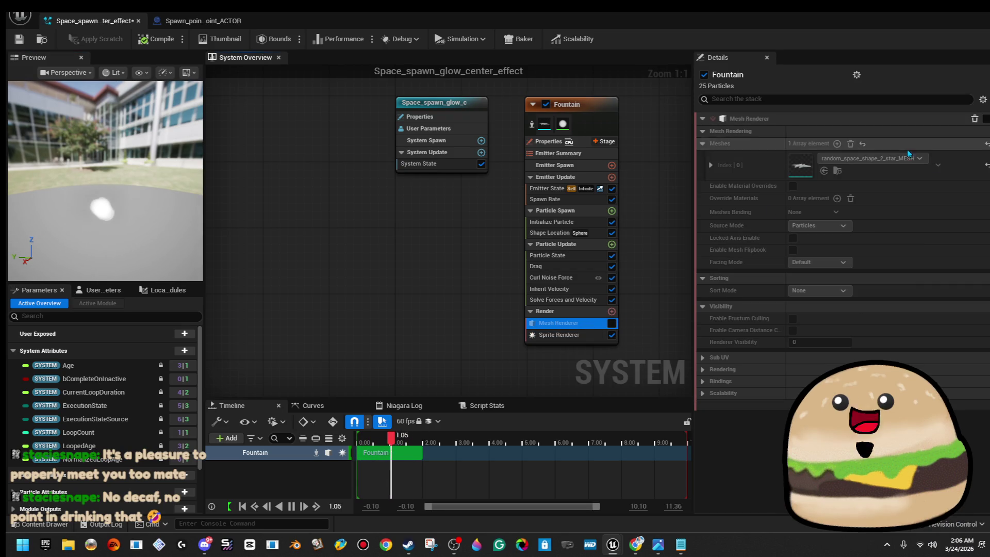
{"action": "left_click", "coordinate": [592, 333]}
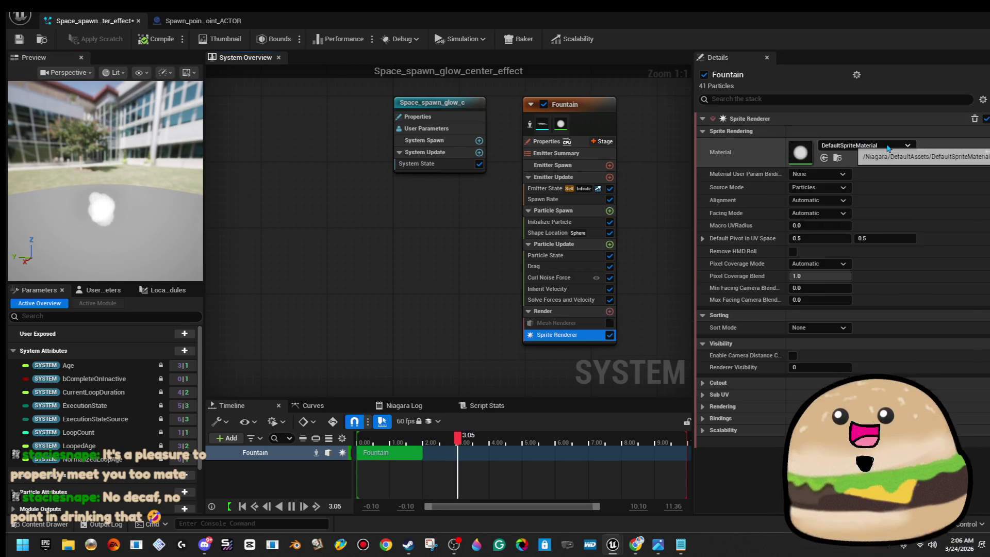
{"action": "left_click", "coordinate": [889, 147]}
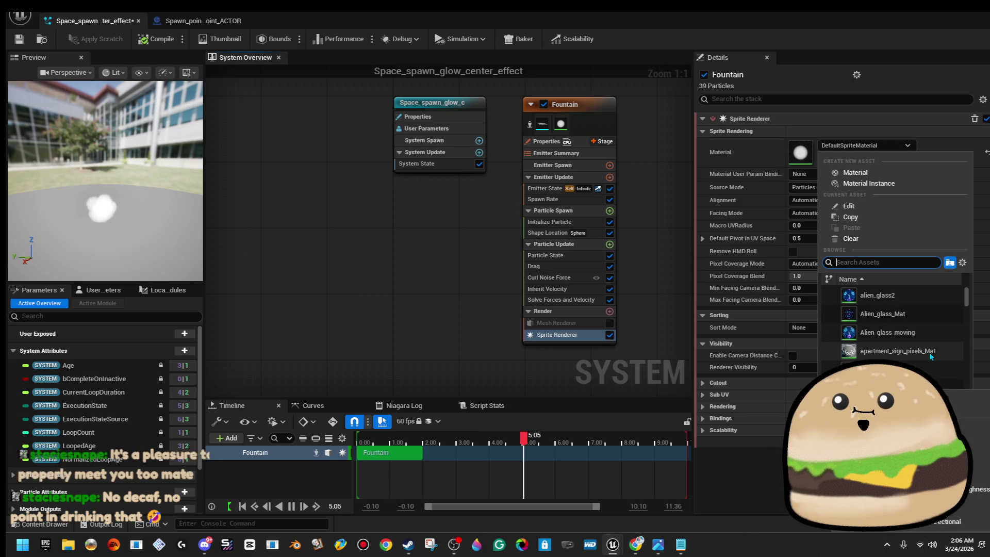
{"action": "left_click", "coordinate": [917, 316]}
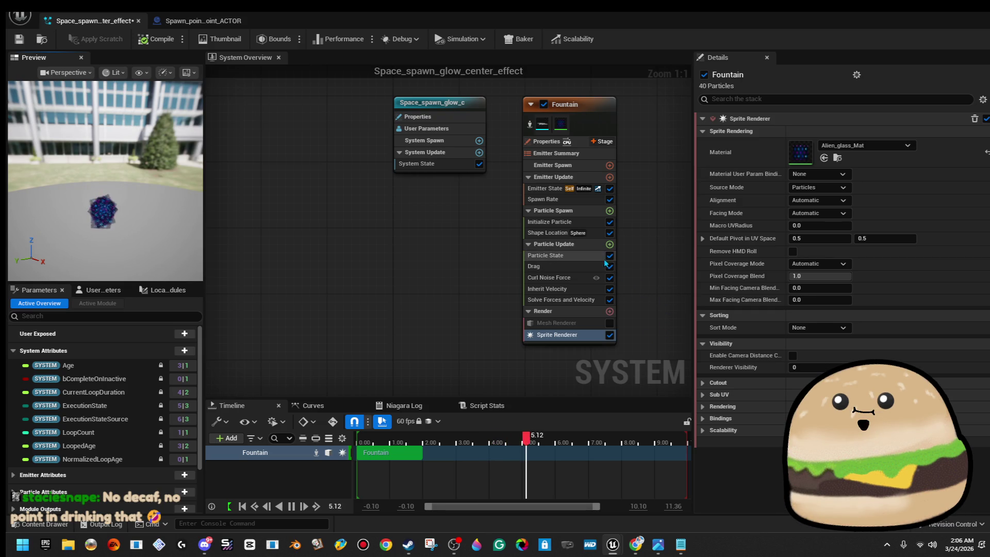
{"action": "left_click", "coordinate": [547, 141]}
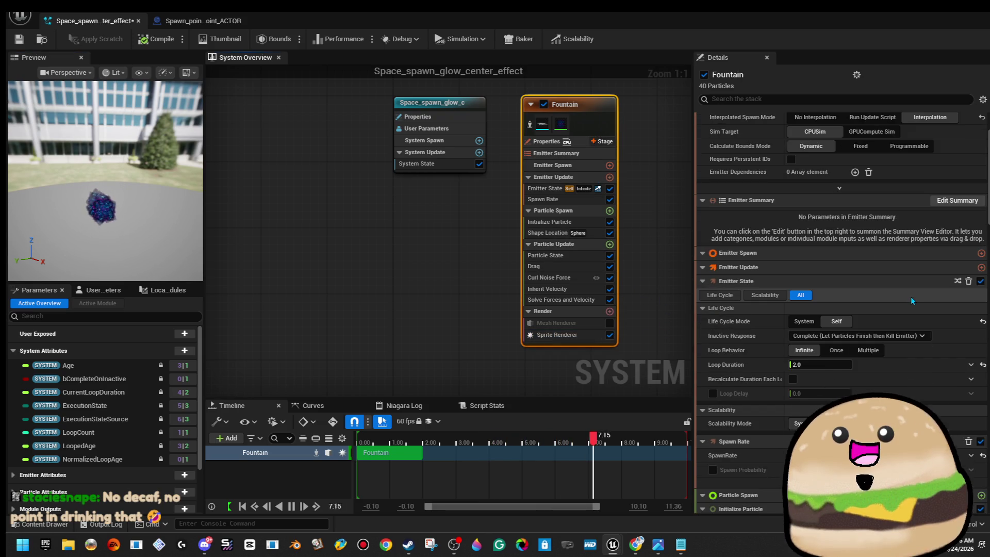
{"action": "scroll", "coordinate": [909, 309], "scroll_direction": "down", "scroll_amount": 4}
{"action": "scroll", "coordinate": [846, 361], "scroll_direction": "down", "scroll_amount": 3}
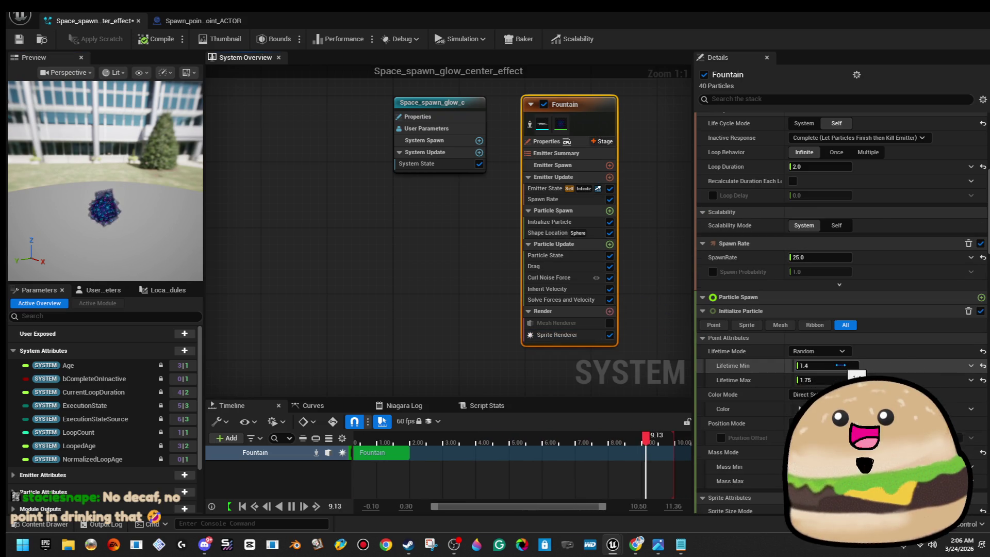
{"action": "scroll", "coordinate": [845, 361], "scroll_direction": "down", "scroll_amount": 4}
{"action": "scroll", "coordinate": [845, 372], "scroll_direction": "down", "scroll_amount": 2}
{"action": "scroll", "coordinate": [846, 371], "scroll_direction": "down", "scroll_amount": 10}
{"action": "scroll", "coordinate": [743, 428], "scroll_direction": "down", "scroll_amount": 3}
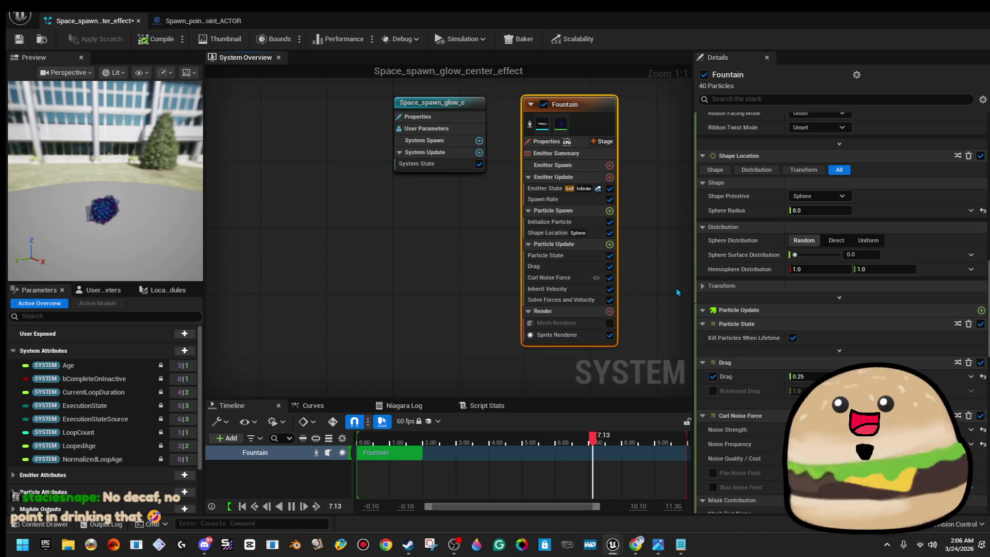
{"action": "left_click", "coordinate": [571, 223]}
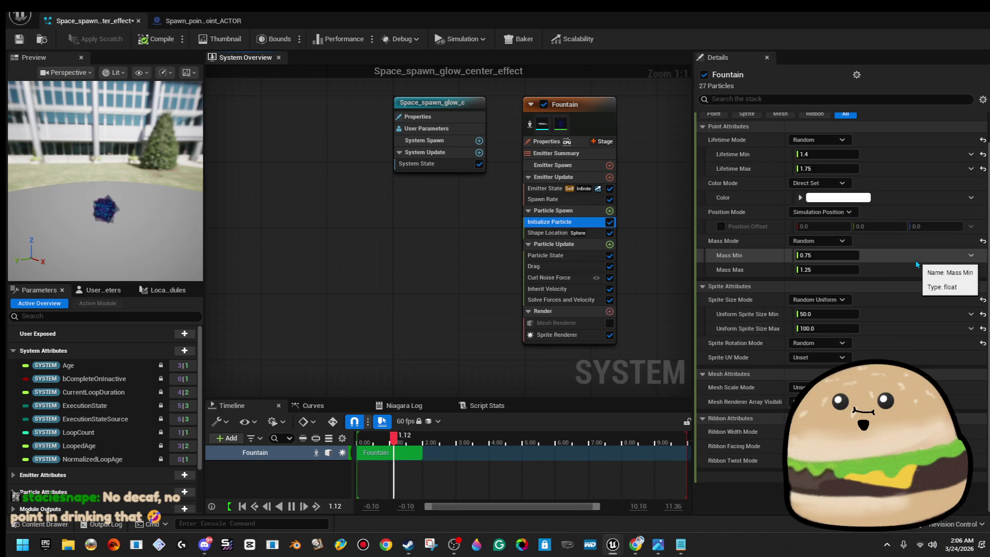
{"action": "key", "text": "Down"}
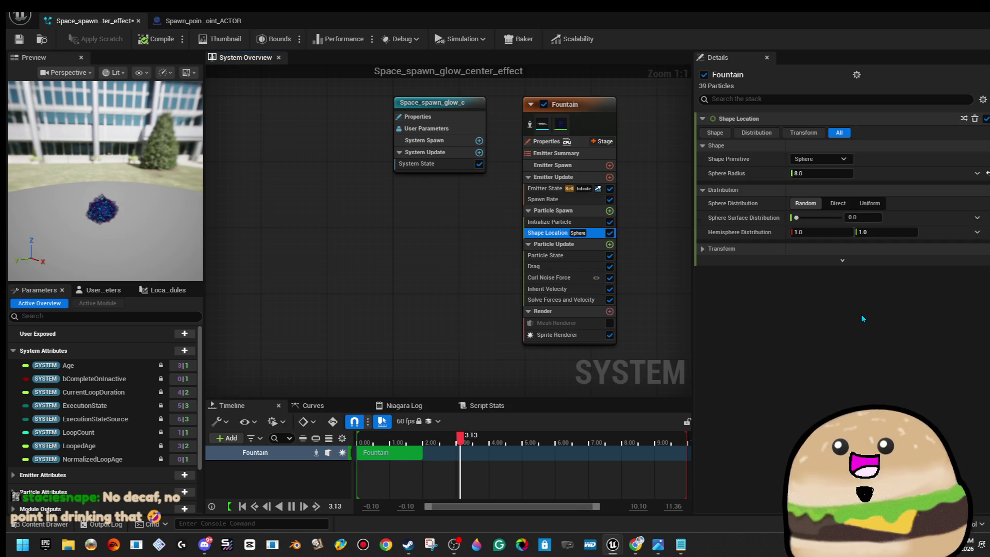
{"action": "key", "text": "Up"}
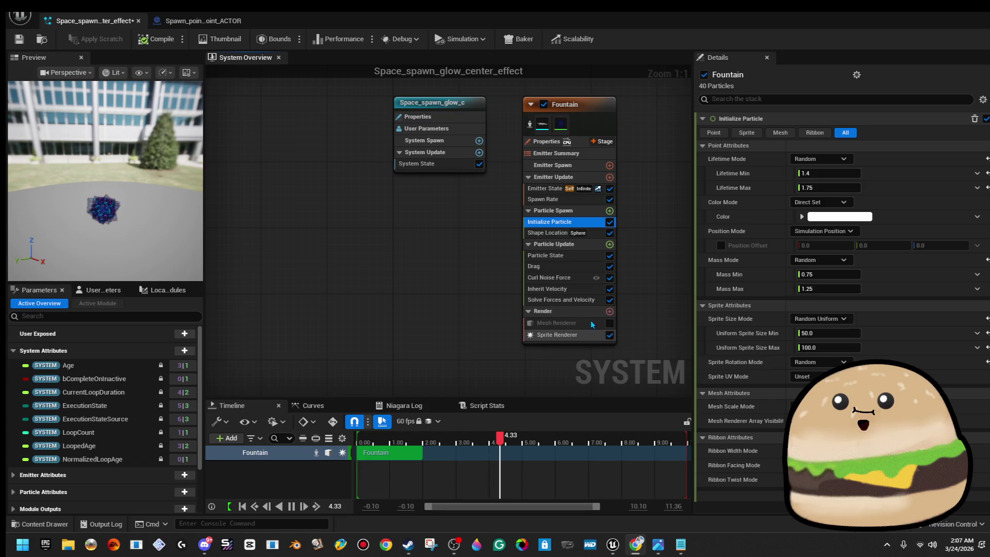
{"action": "left_click", "coordinate": [579, 124]}
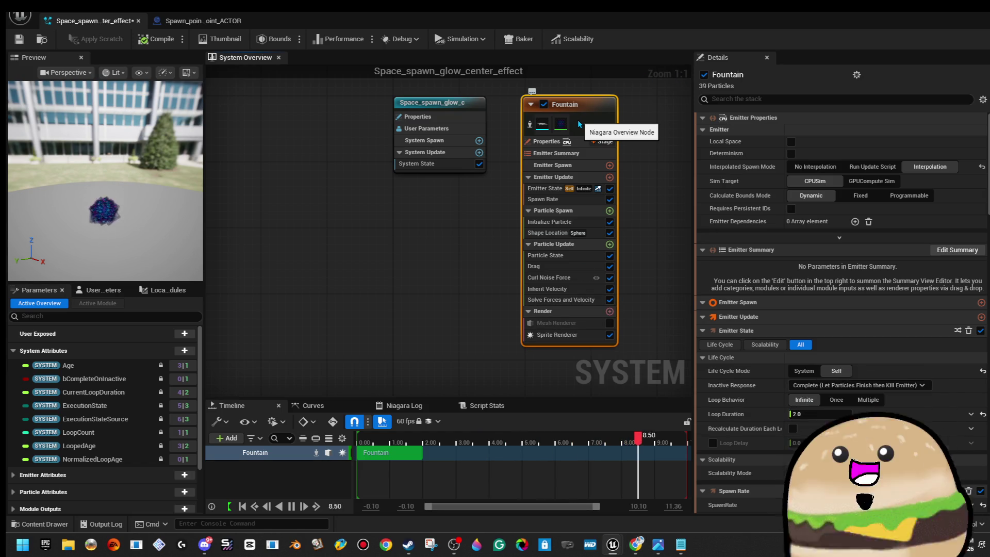
{"action": "scroll", "coordinate": [929, 324], "scroll_direction": "down", "scroll_amount": 5}
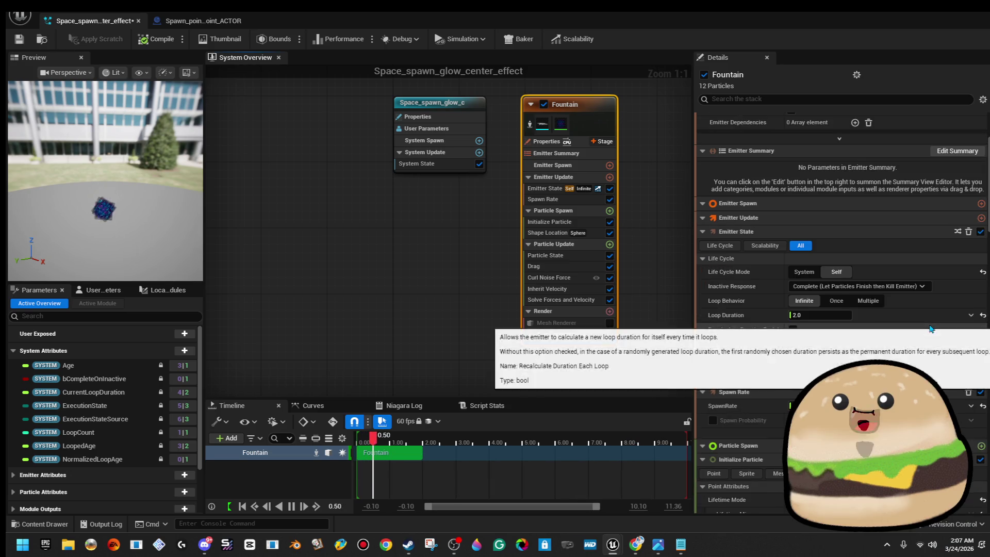
{"action": "scroll", "coordinate": [923, 375], "scroll_direction": "down", "scroll_amount": 3}
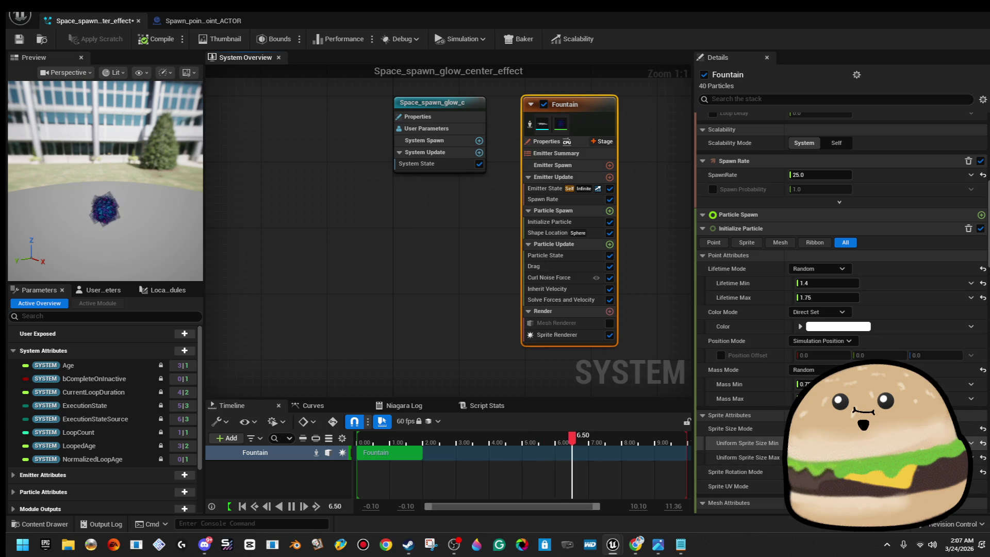
{"action": "scroll", "coordinate": [923, 443], "scroll_direction": "down", "scroll_amount": 8}
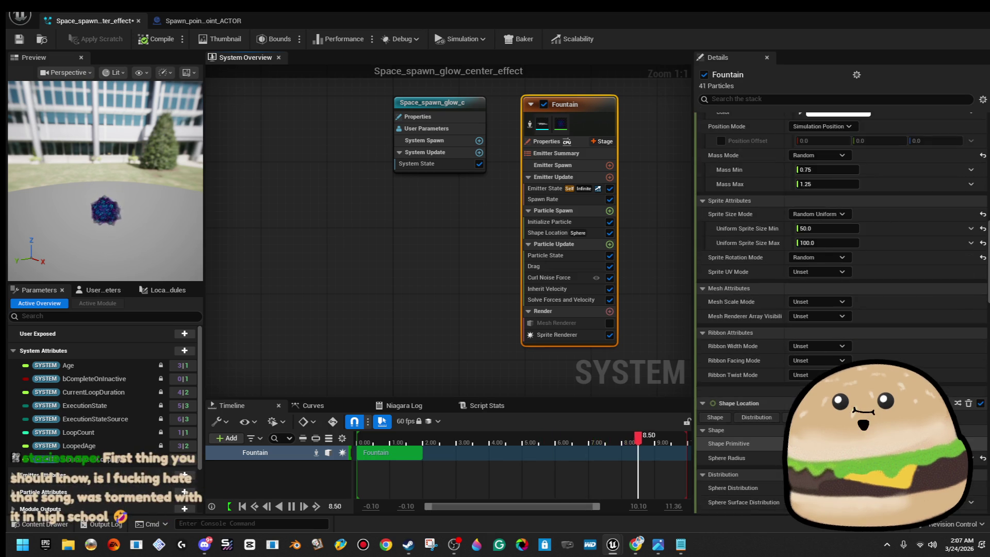
{"action": "scroll", "coordinate": [923, 444], "scroll_direction": "down", "scroll_amount": 3}
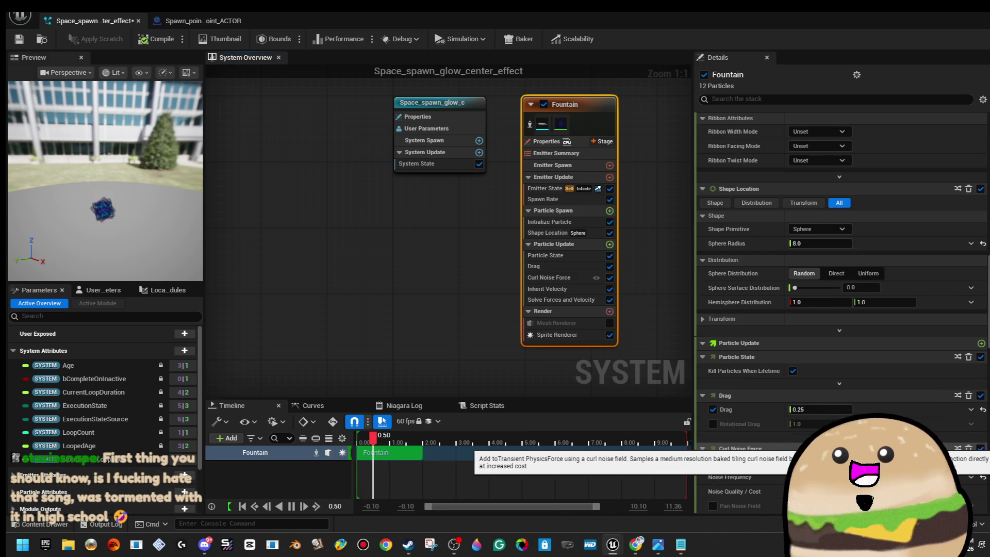
{"action": "scroll", "coordinate": [924, 443], "scroll_direction": "down", "scroll_amount": 1}
{"action": "scroll", "coordinate": [923, 444], "scroll_direction": "down", "scroll_amount": 1}
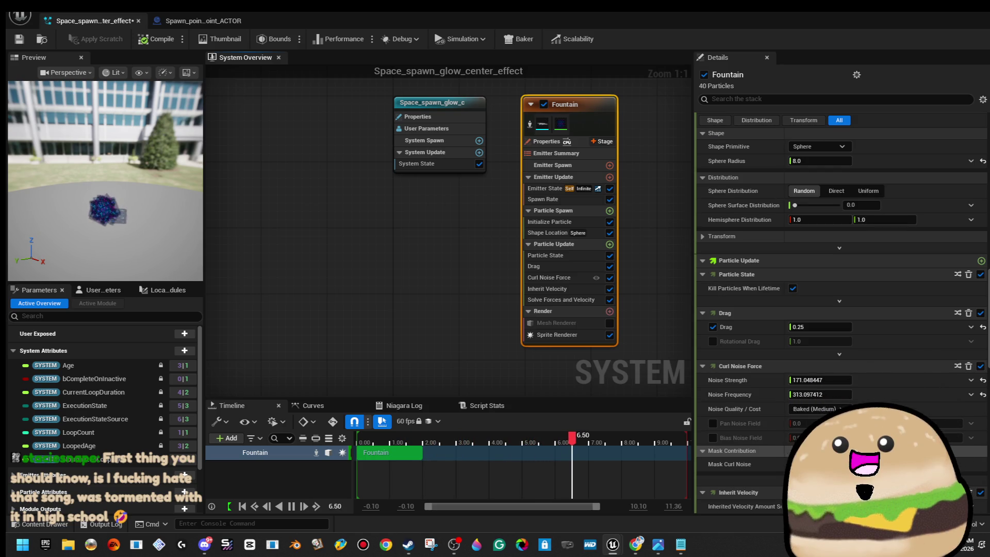
{"action": "scroll", "coordinate": [840, 309], "scroll_direction": "down", "scroll_amount": 10}
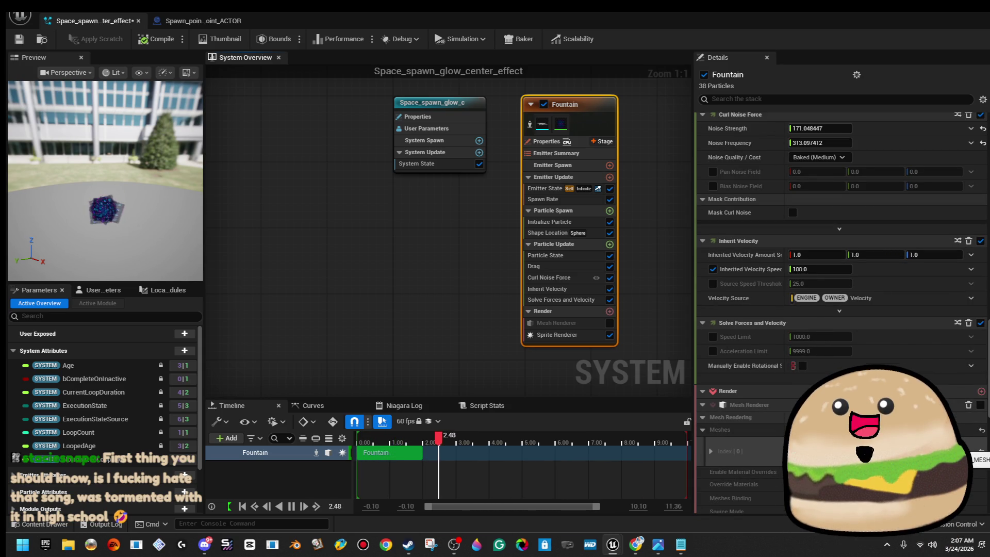
{"action": "scroll", "coordinate": [841, 310], "scroll_direction": "down", "scroll_amount": 15}
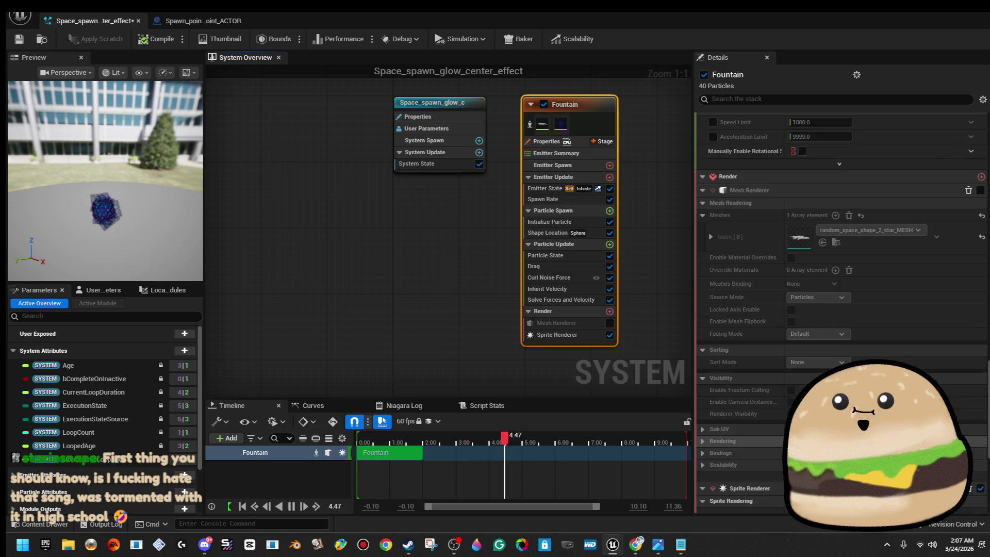
{"action": "scroll", "coordinate": [840, 361], "scroll_direction": "down", "scroll_amount": 3}
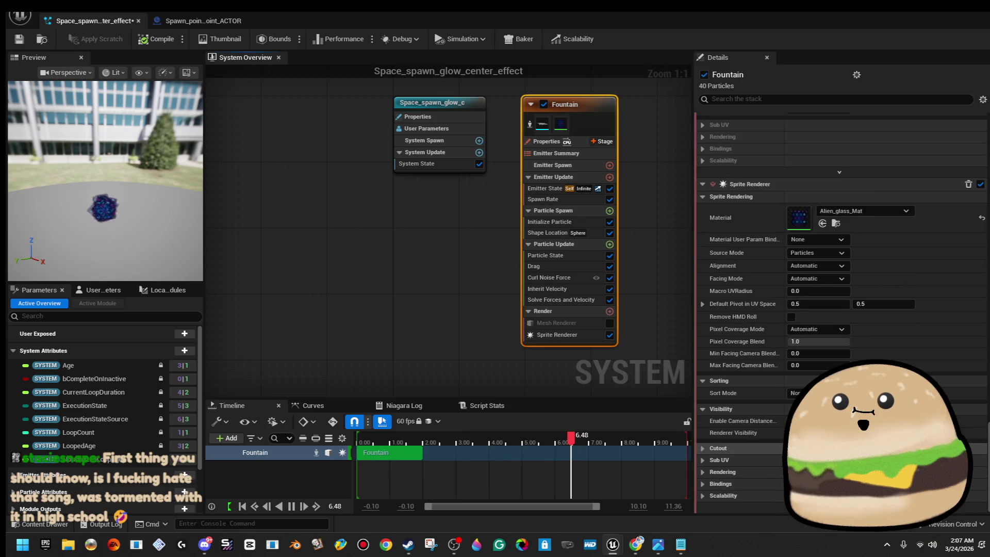
{"action": "left_click", "coordinate": [557, 336]}
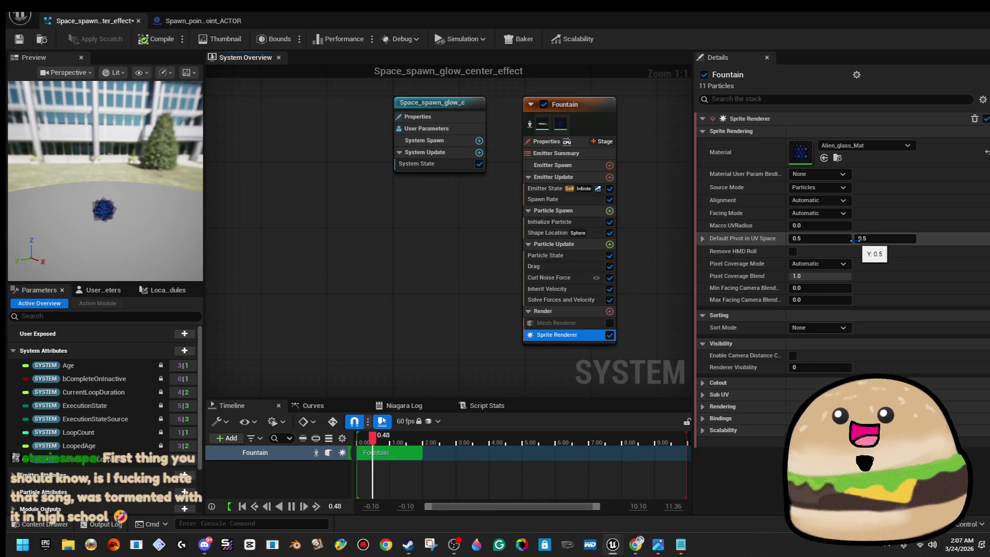
Set the Sprite Renderer's Default Pivot in UV Space X and Y values (5.0 and 1.0)
{"action": "left_click", "coordinate": [703, 238]}
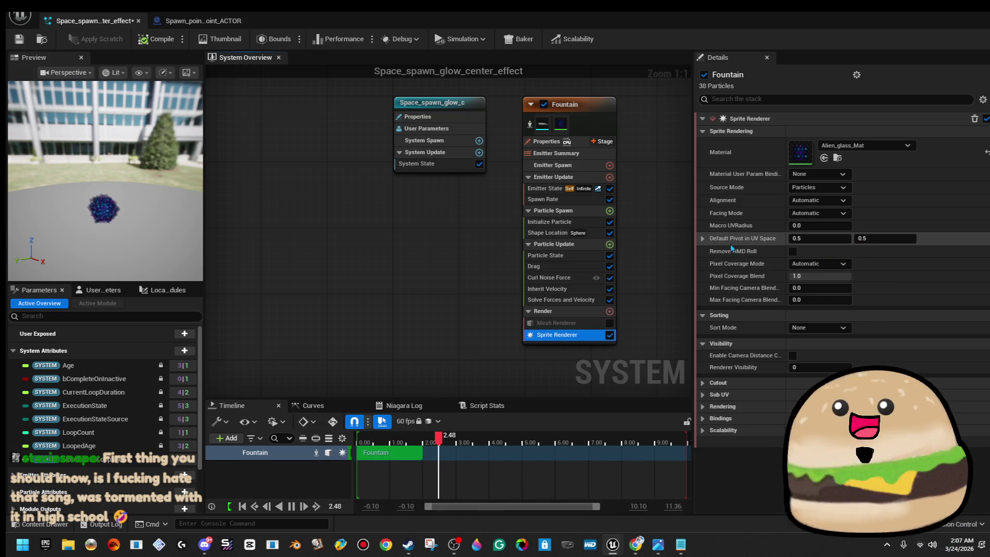
{"action": "left_click", "coordinate": [836, 239]}
{"action": "key", "text": "Tab"}
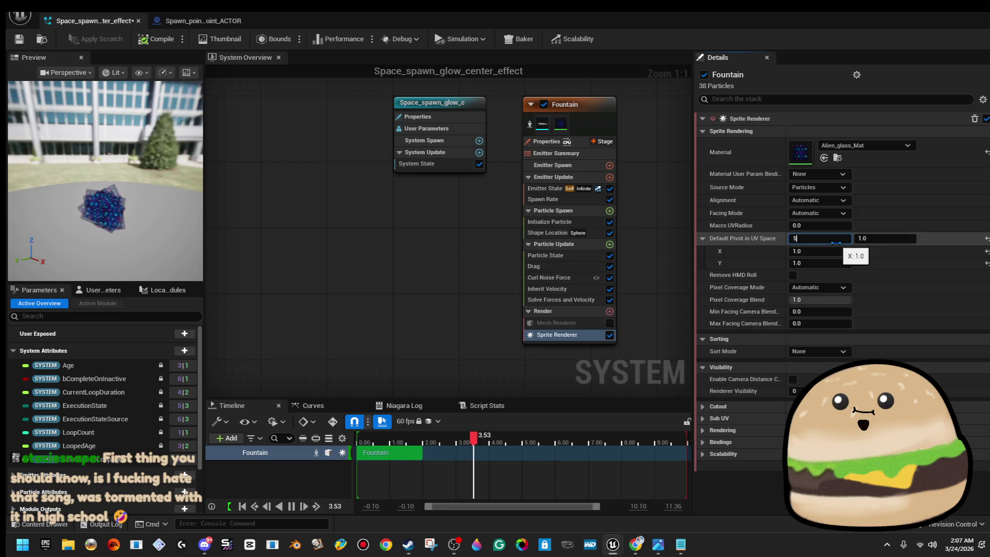
{"action": "key", "text": "Tab"}
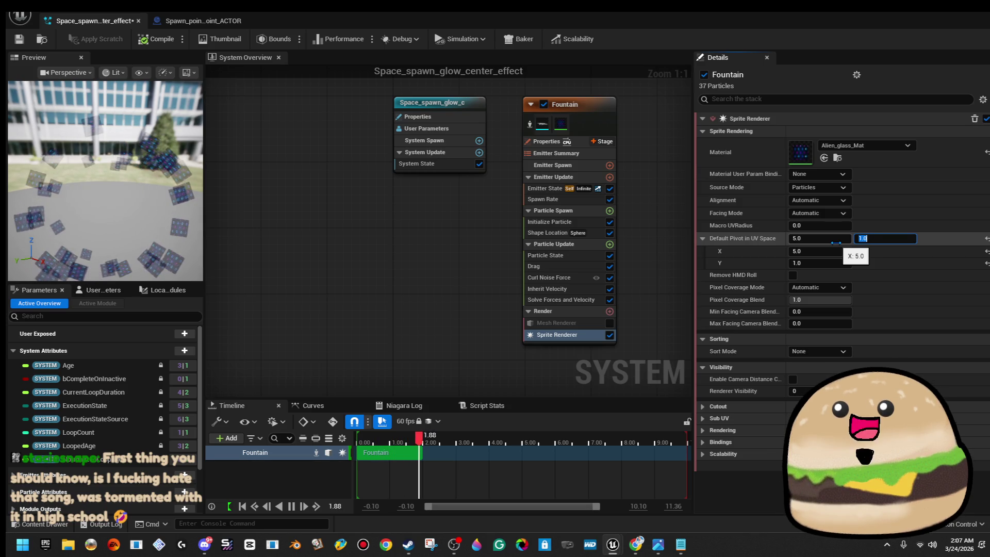
{"action": "left_click", "coordinate": [306, 200]}
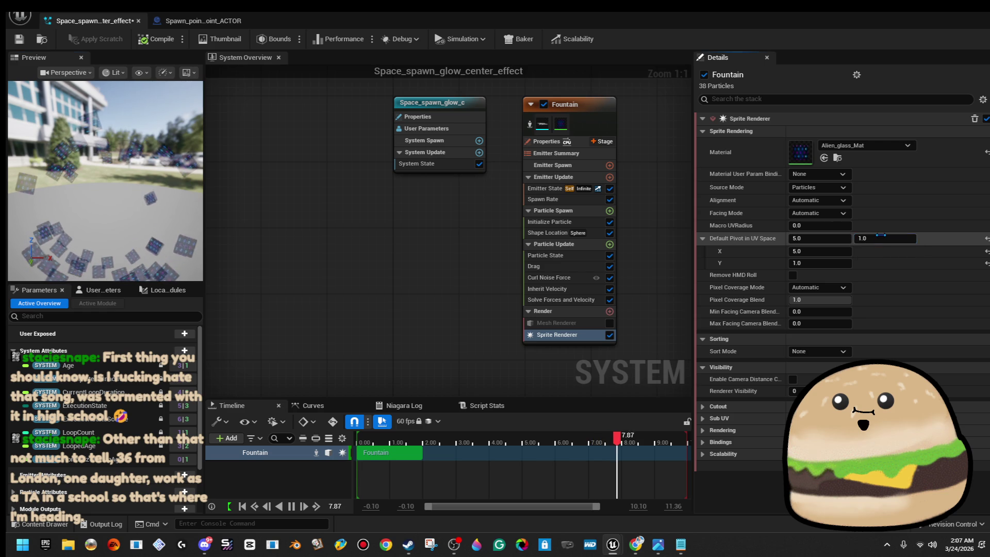
{"action": "type", "text": "5"}
{"action": "key", "text": "Return"}
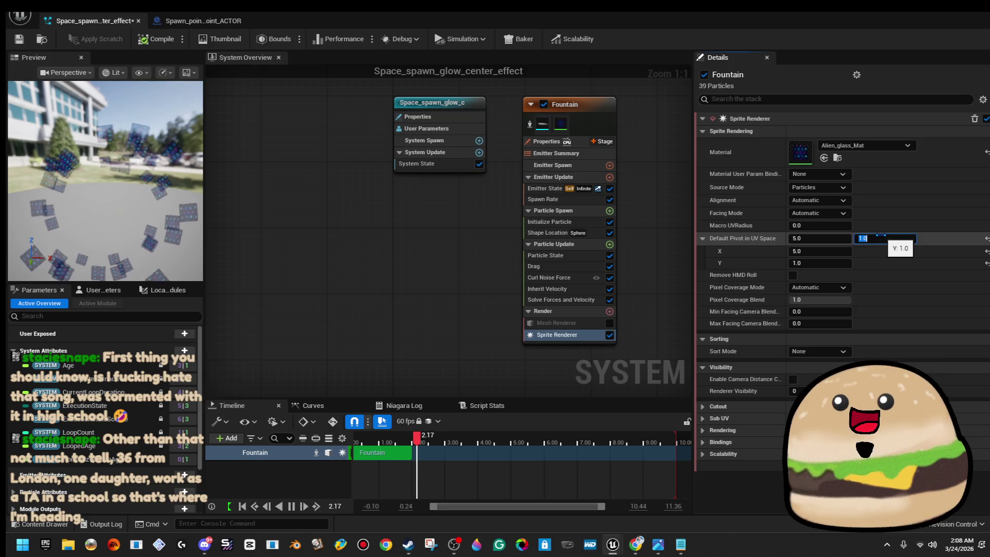
{"action": "left_click", "coordinate": [840, 239]}
{"action": "type", "text": "1"}
{"action": "key", "text": "Return"}
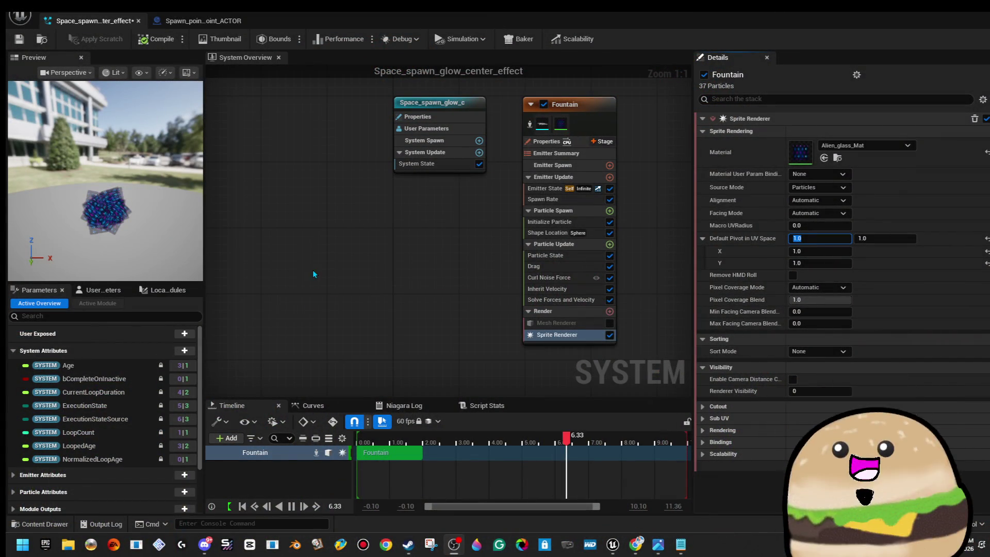
Compile and save the glow effect, then launch Paint 3D
{"action": "left_click", "coordinate": [19, 40]}
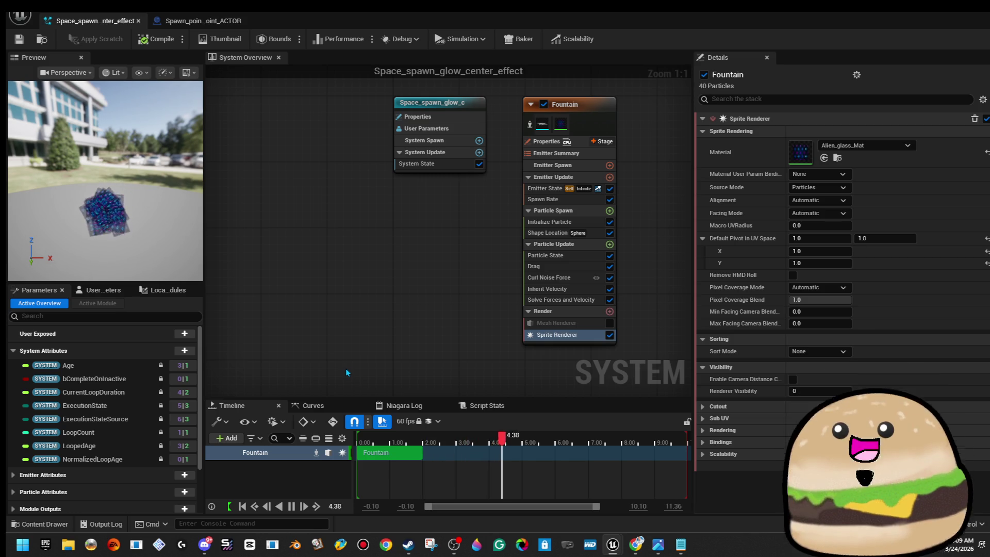
{"action": "left_click", "coordinate": [483, 547]}
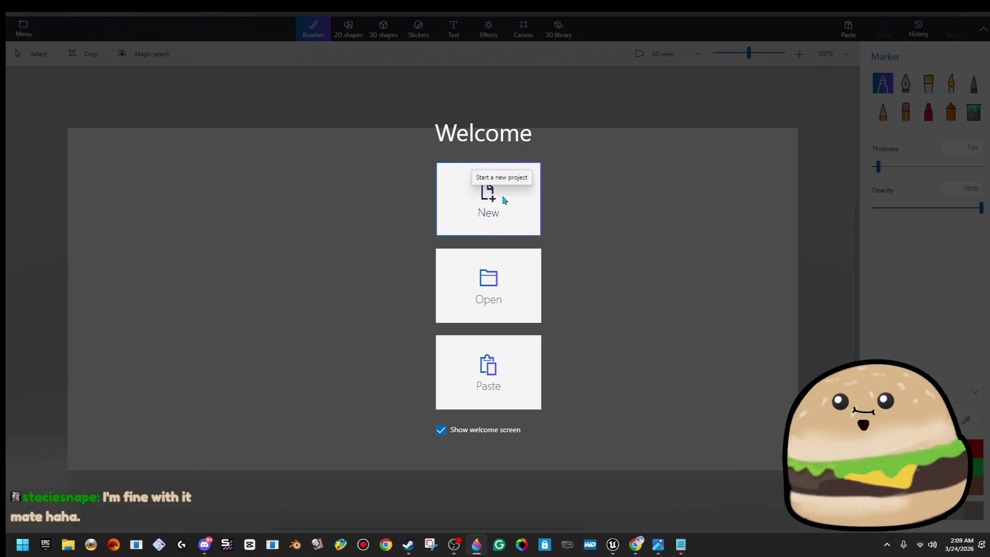
Start a new blank Paint 3D canvas and resize it with a 1000px width
{"action": "left_click", "coordinate": [504, 200]}
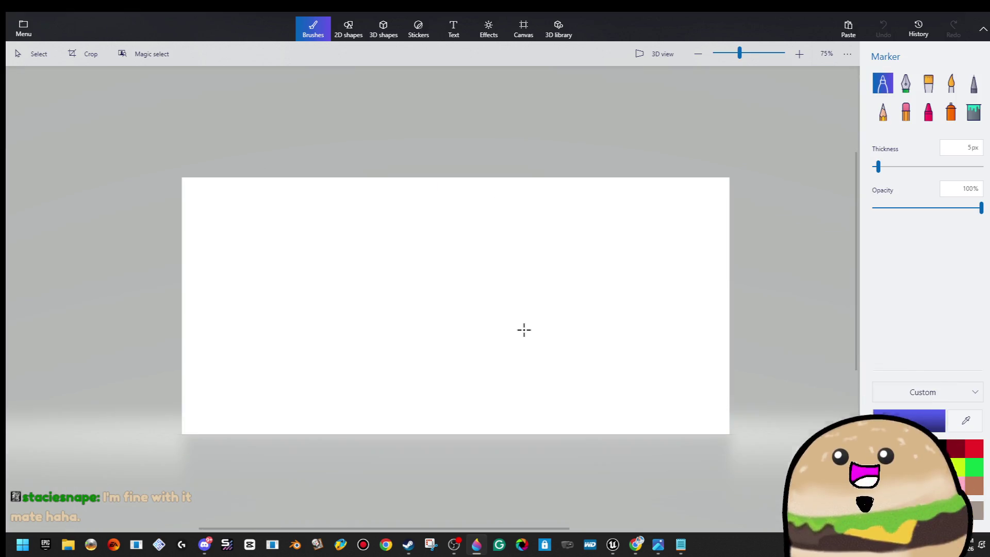
{"action": "left_click", "coordinate": [520, 39]}
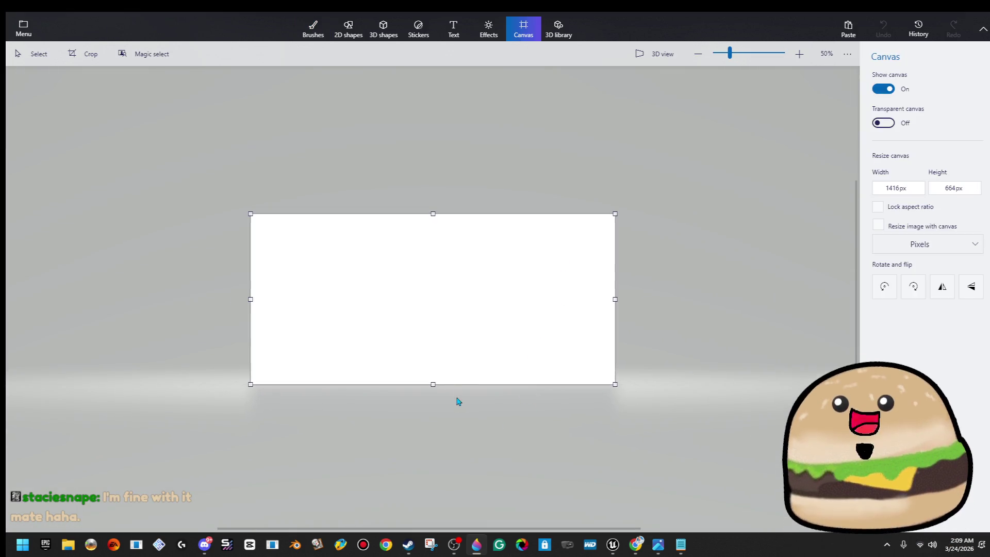
{"action": "mouse_move", "coordinate": [434, 386]}
{"action": "left_mouse_down"}
{"action": "mouse_move", "coordinate": [435, 418]}
{"action": "mouse_move", "coordinate": [472, 493]}
{"action": "left_mouse_up"}
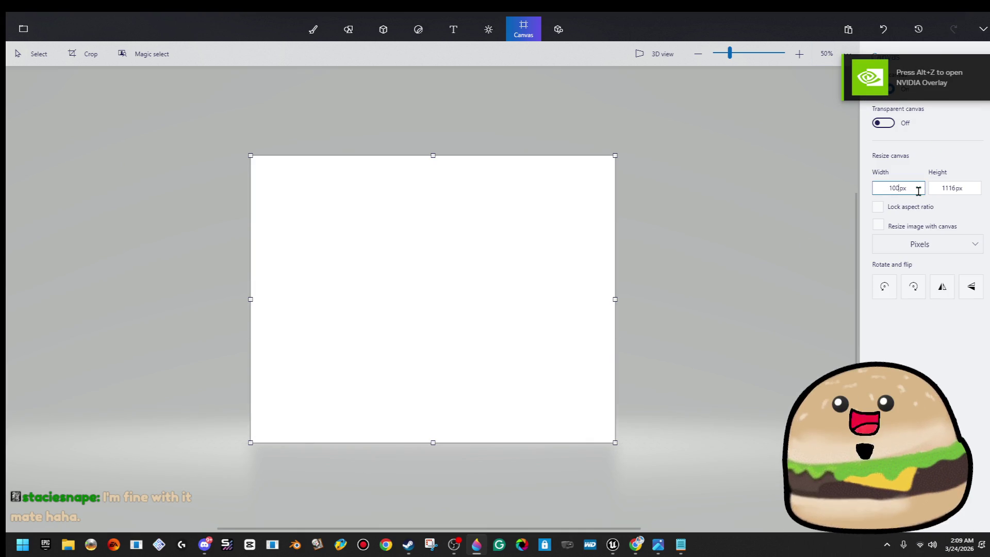
{"action": "type", "text": "0"}
{"action": "key", "text": "Tab"}
{"action": "type", "text": "0"}
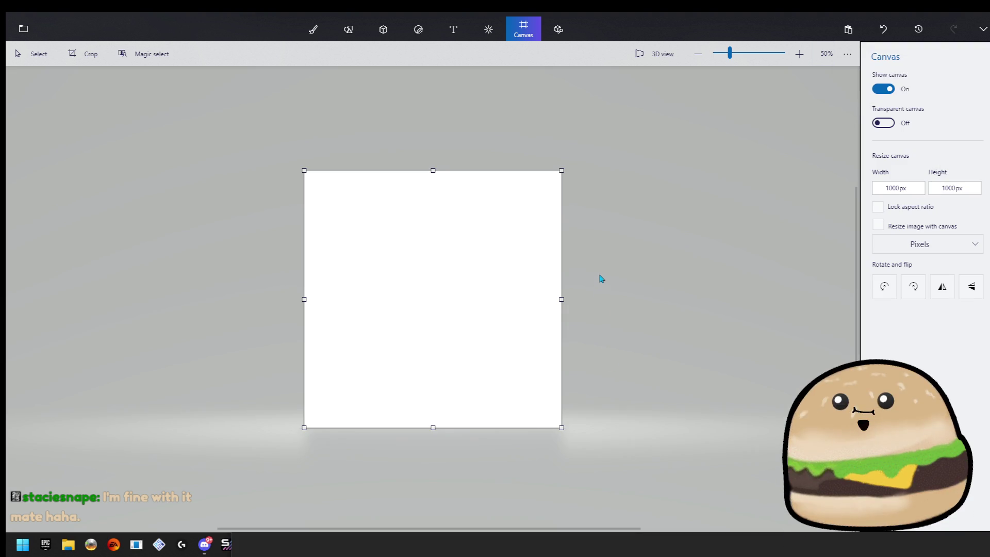
Try two pink Spray can strokes, undo both, and close Paint 3D without saving
{"action": "left_click", "coordinate": [310, 27]}
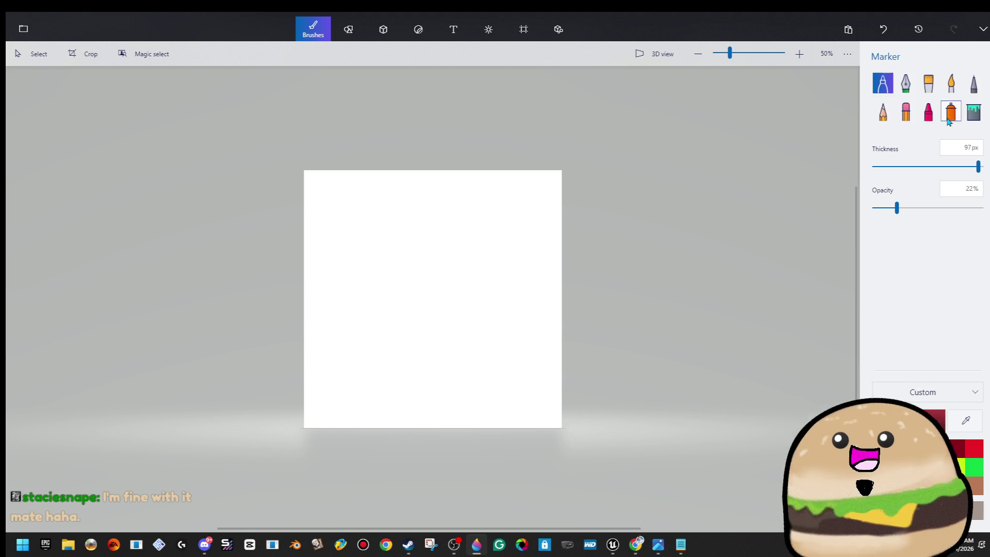
{"action": "left_click", "coordinate": [952, 120]}
{"action": "mouse_move", "coordinate": [426, 299]}
{"action": "left_mouse_down"}
{"action": "mouse_move", "coordinate": [575, 318]}
{"action": "mouse_move", "coordinate": [479, 304]}
{"action": "left_mouse_up"}
{"action": "key", "text": "ctrl+z"}
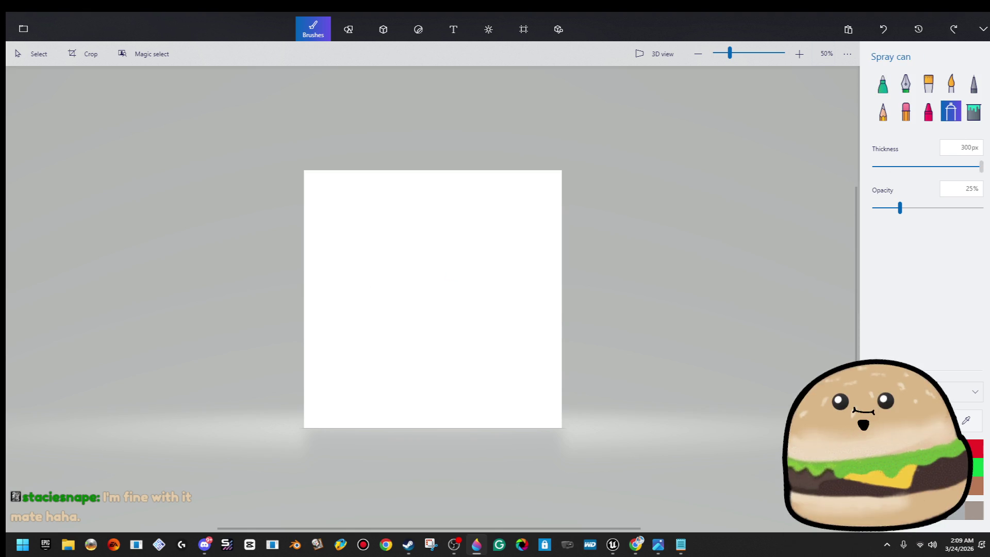
{"action": "mouse_move", "coordinate": [426, 311]}
{"action": "left_mouse_down"}
{"action": "mouse_move", "coordinate": [524, 289]}
{"action": "mouse_move", "coordinate": [544, 316]}
{"action": "left_mouse_up"}
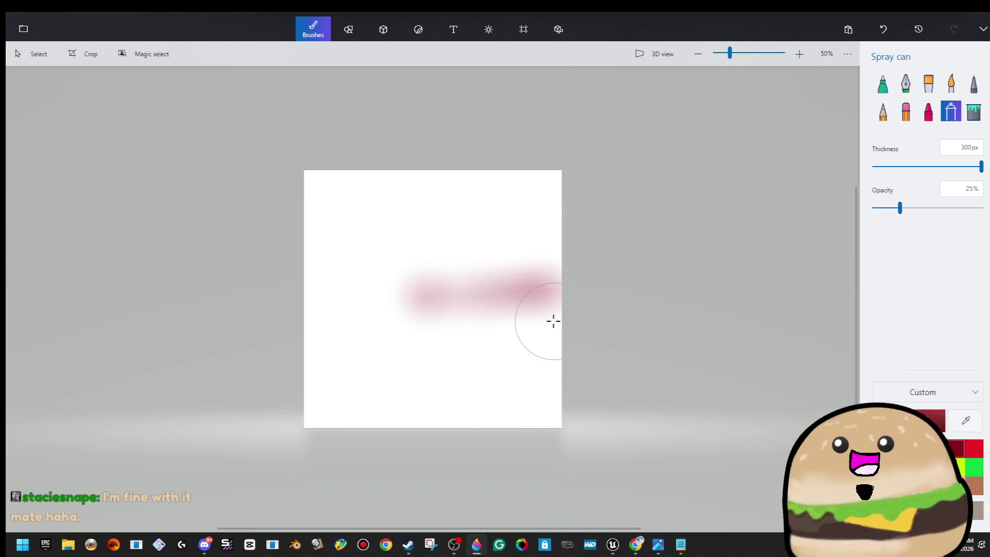
{"action": "key", "text": "ctrl+z"}
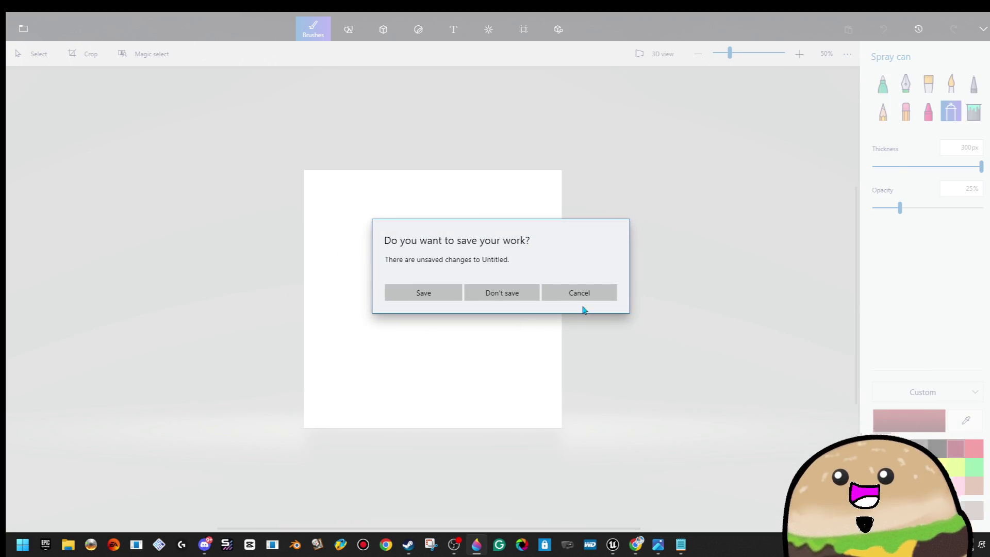
{"action": "left_click", "coordinate": [514, 287]}
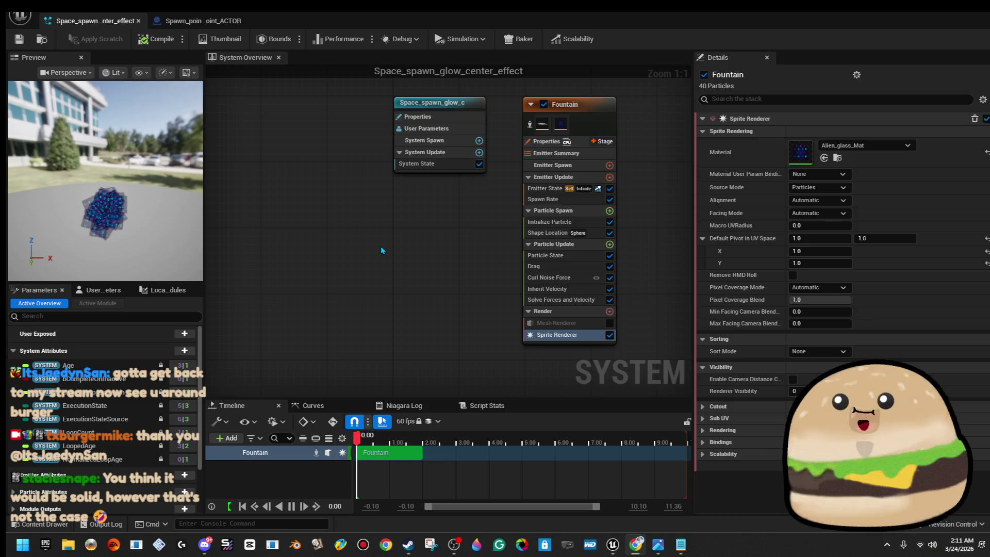
Switch the Fountain sprite material from glow-orange to Glow_white, then inspect Inherit Velocity
{"action": "left_click", "coordinate": [860, 147]}
{"action": "type", "text": "glow"}
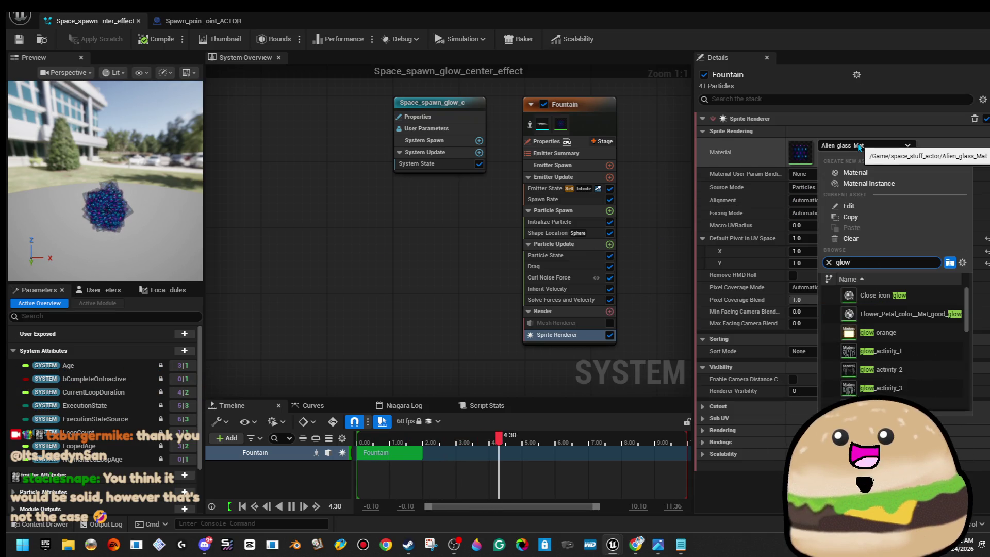
{"action": "left_click", "coordinate": [922, 334]}
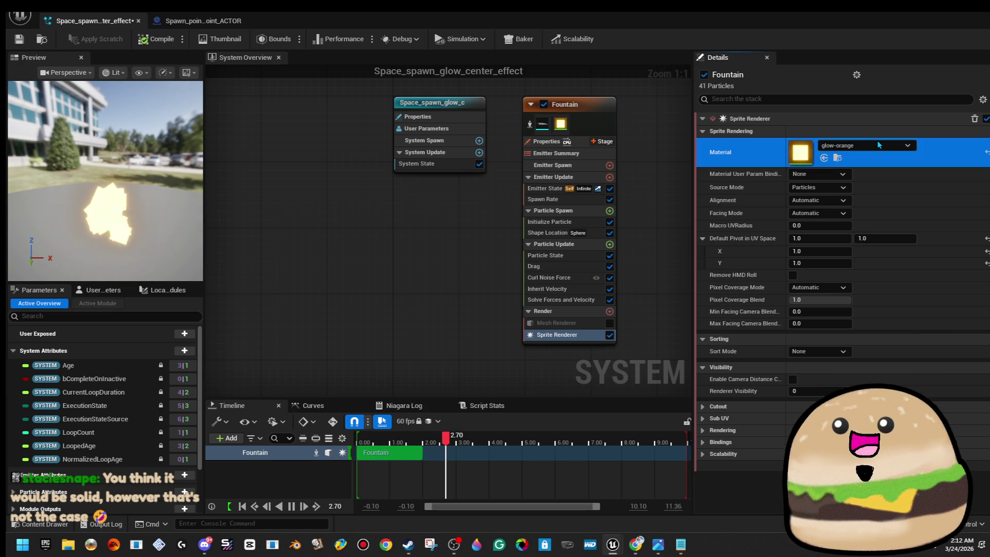
{"action": "left_click", "coordinate": [908, 146]}
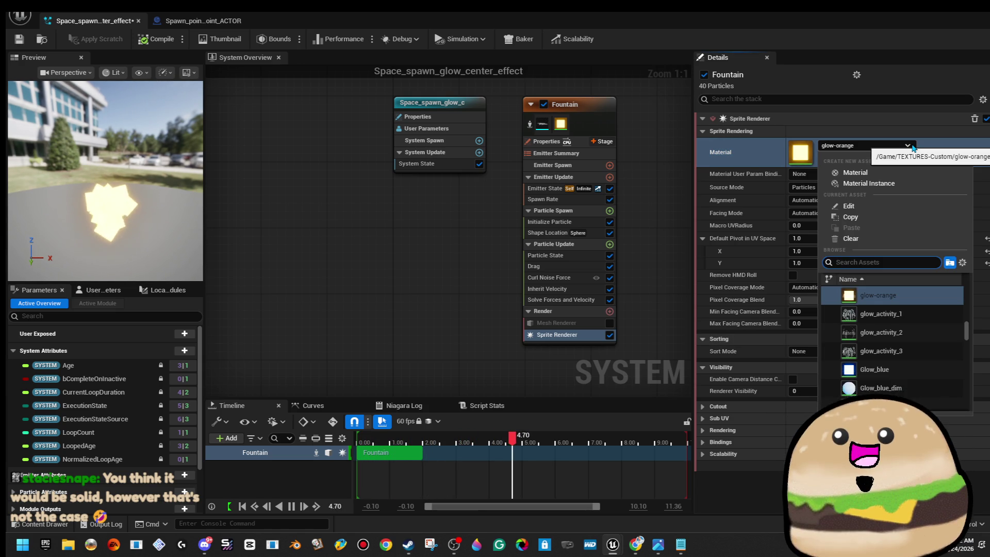
{"action": "type", "text": "glow"}
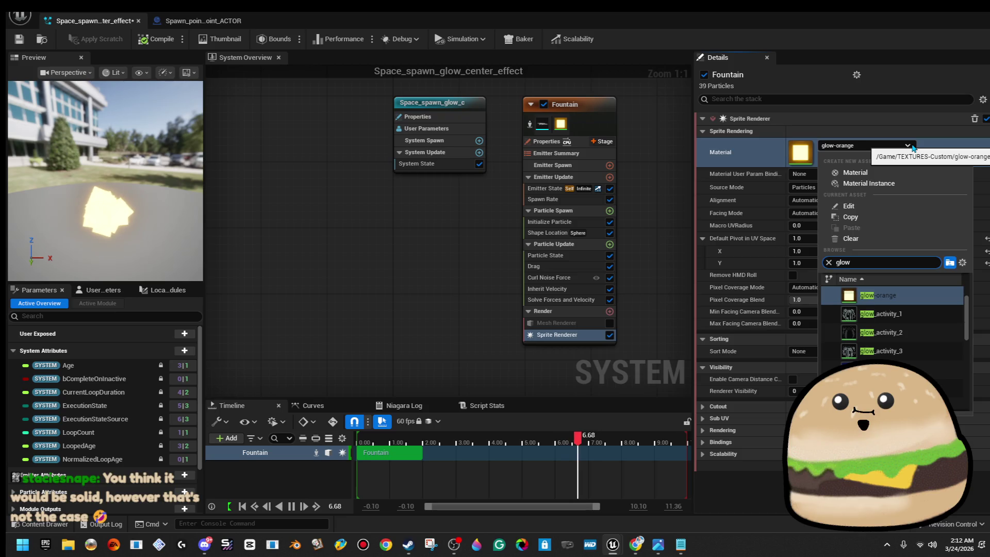
{"action": "type", "text": "_white"}
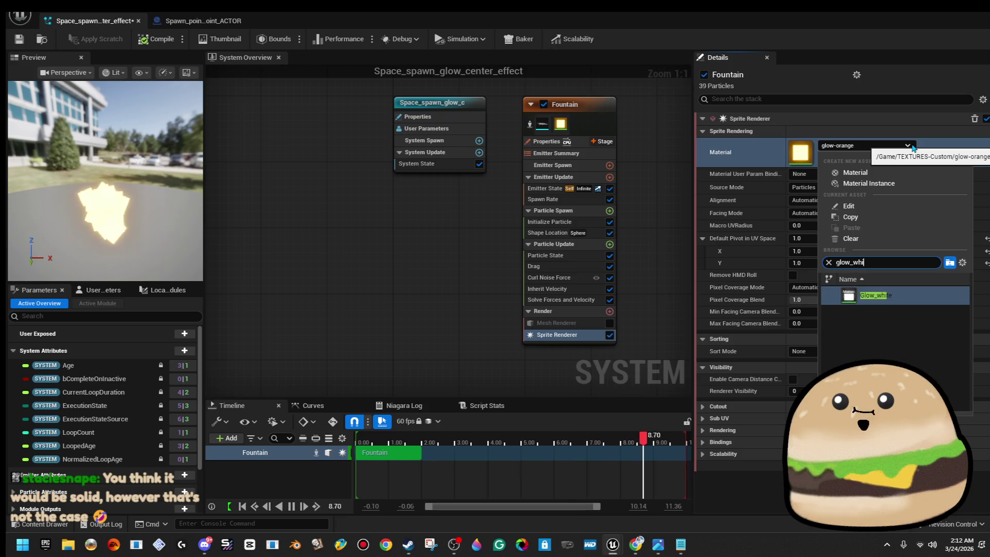
{"action": "key", "text": "Return"}
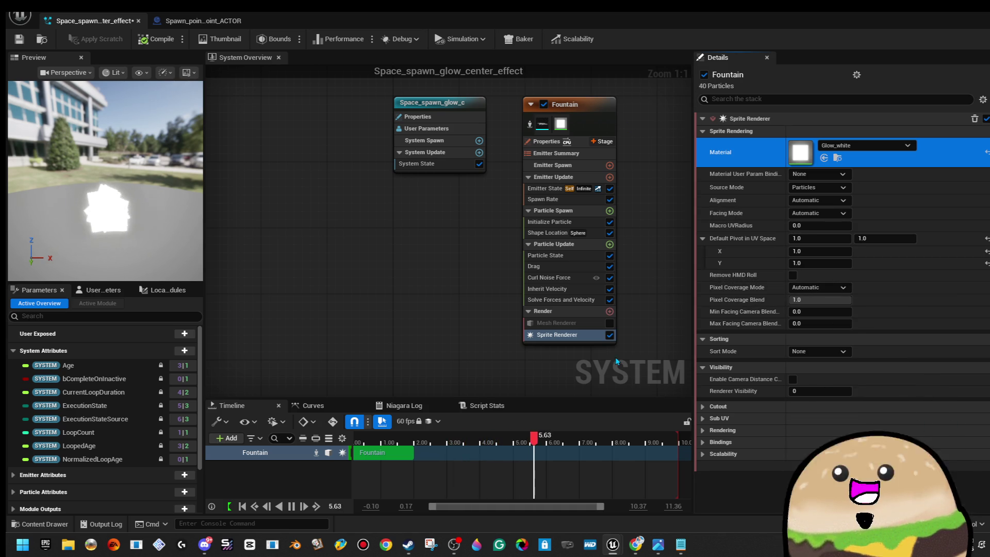
{"action": "left_click", "coordinate": [578, 292]}
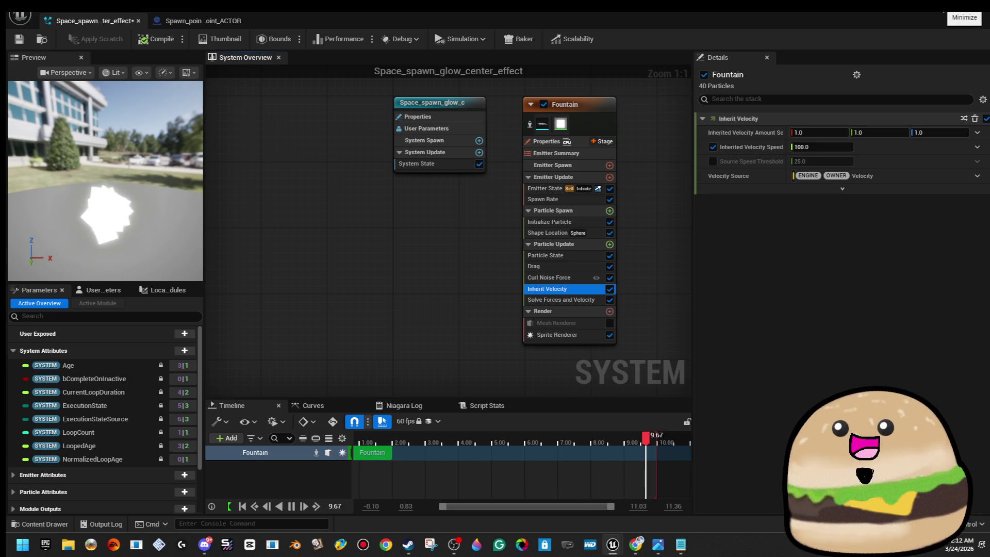
Set the Shape Location Sphere Radius to 50, compile, and return to the level editor
{"action": "left_click", "coordinate": [597, 234]}
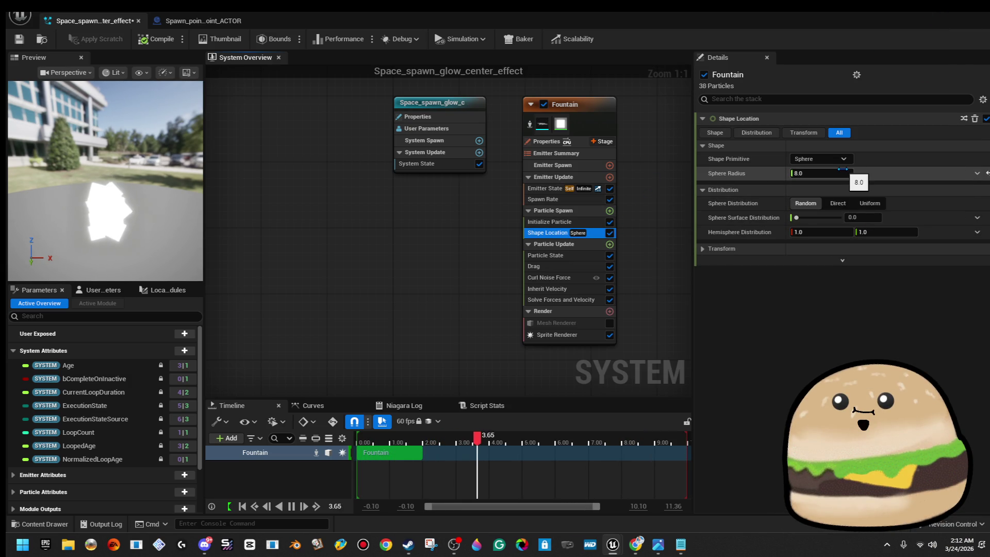
{"action": "left_click_drag", "start_coordinate": [846, 172], "coordinate": [854, 170]}
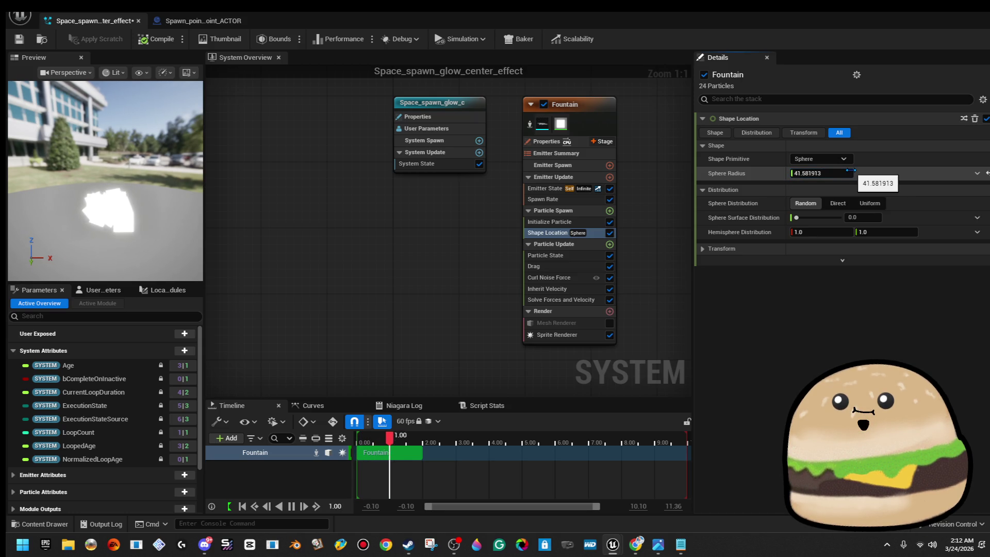
{"action": "left_click", "coordinate": [847, 173]}
{"action": "type", "text": "50"}
{"action": "key", "text": "Return"}
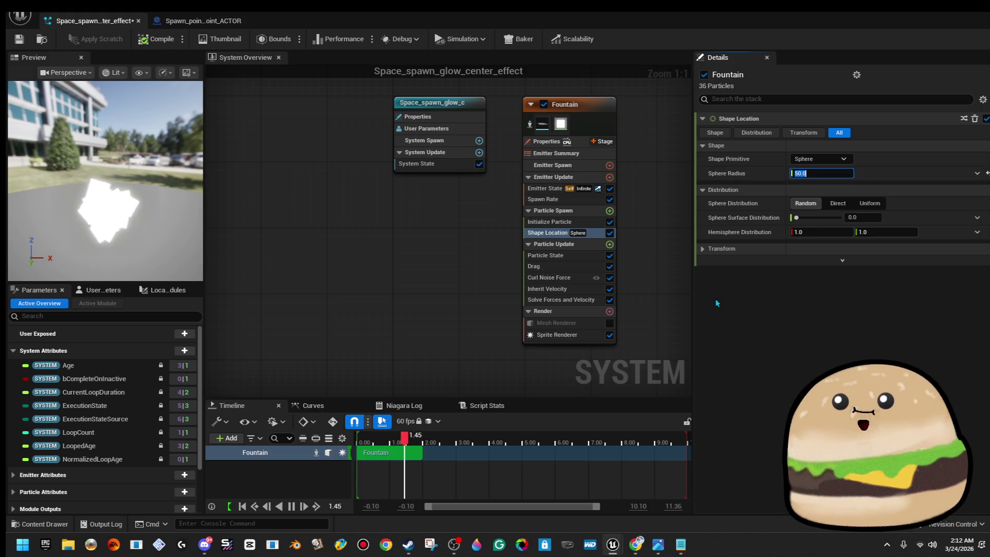
{"action": "left_click", "coordinate": [150, 45]}
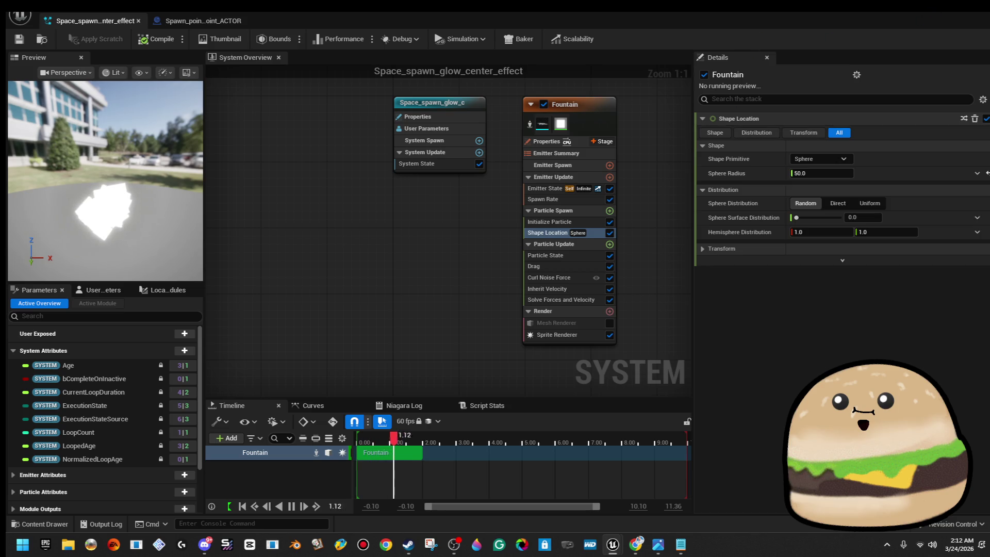
{"action": "key", "text": "alt+Tab"}
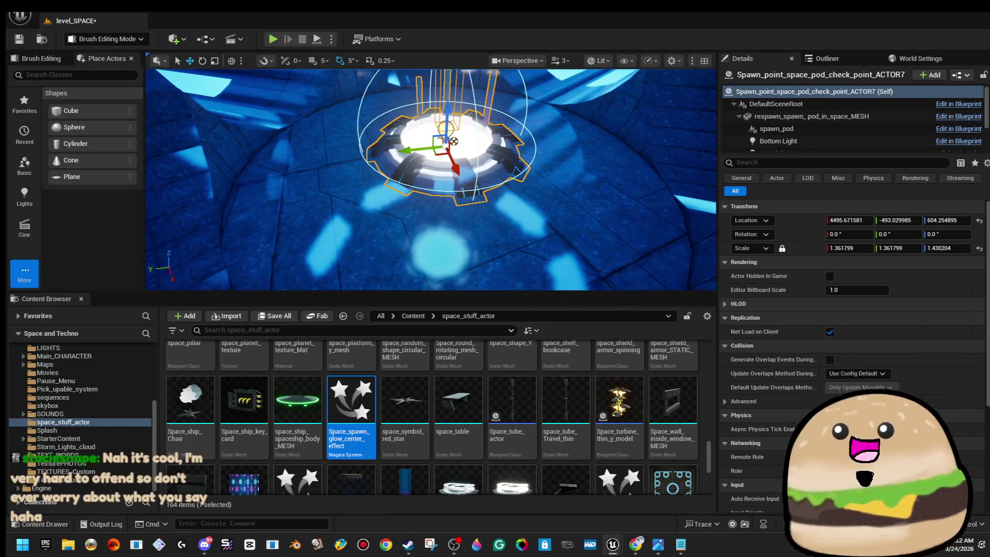
Turn the viewport view toward the spawn pod platform
{"action": "right_click", "coordinate": [546, 191]}
{"action": "key", "text": "Escape"}
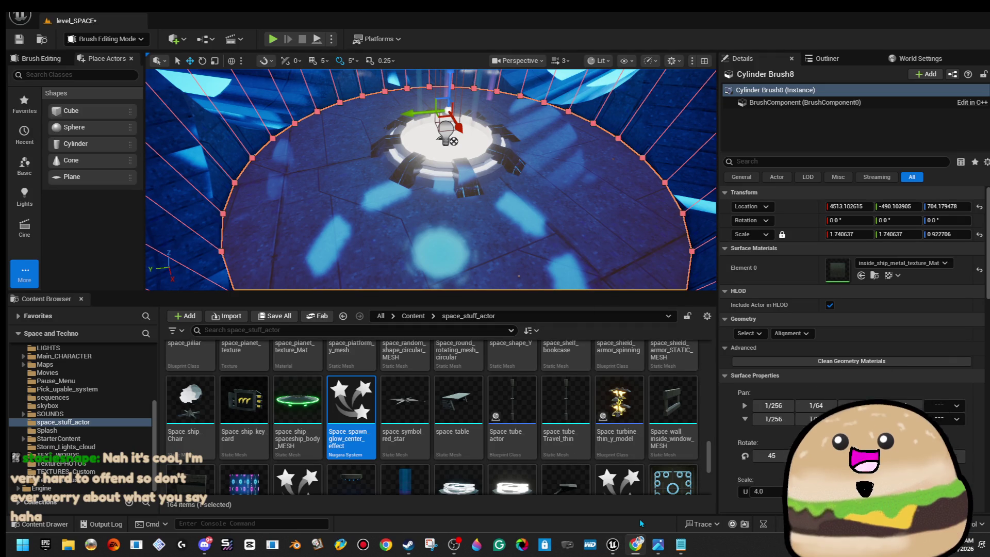
{"action": "right_click", "coordinate": [672, 200]}
{"action": "right_click", "coordinate": [672, 200]}
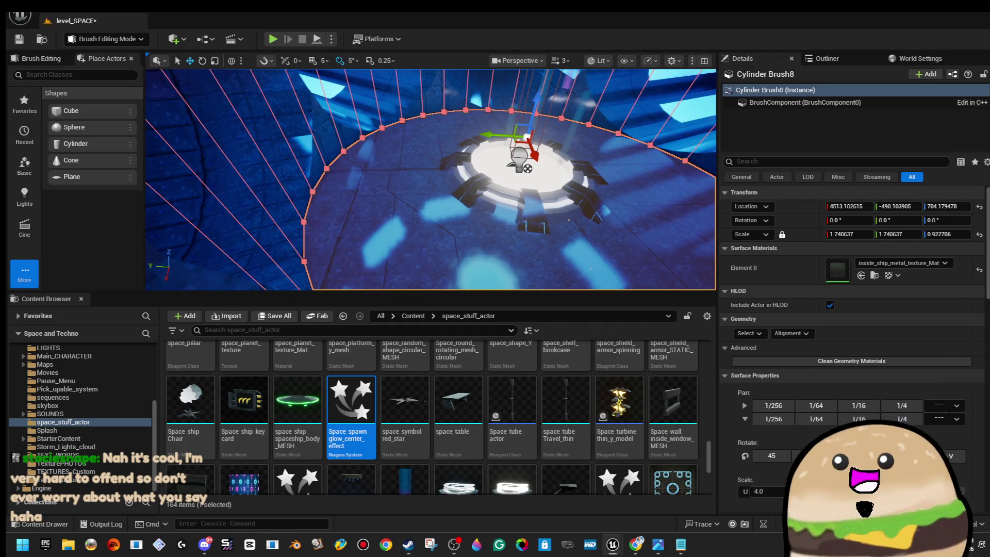
{"action": "left_click_drag", "start_coordinate": [568, 220], "coordinate": [595, 256]}
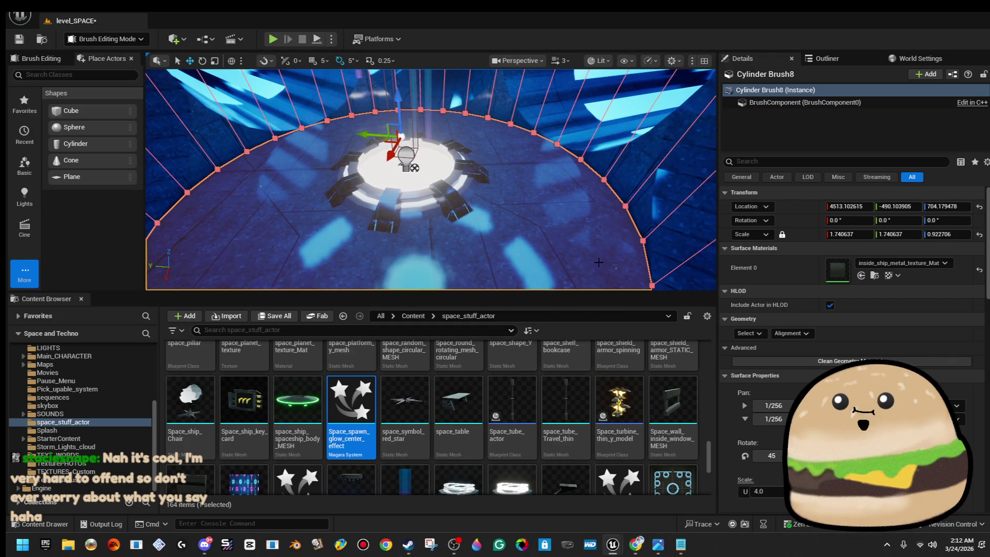
Playtest fullscreen from the spawn pod, stop it, and open the pod's blueprint
{"action": "right_click", "coordinate": [567, 188]}
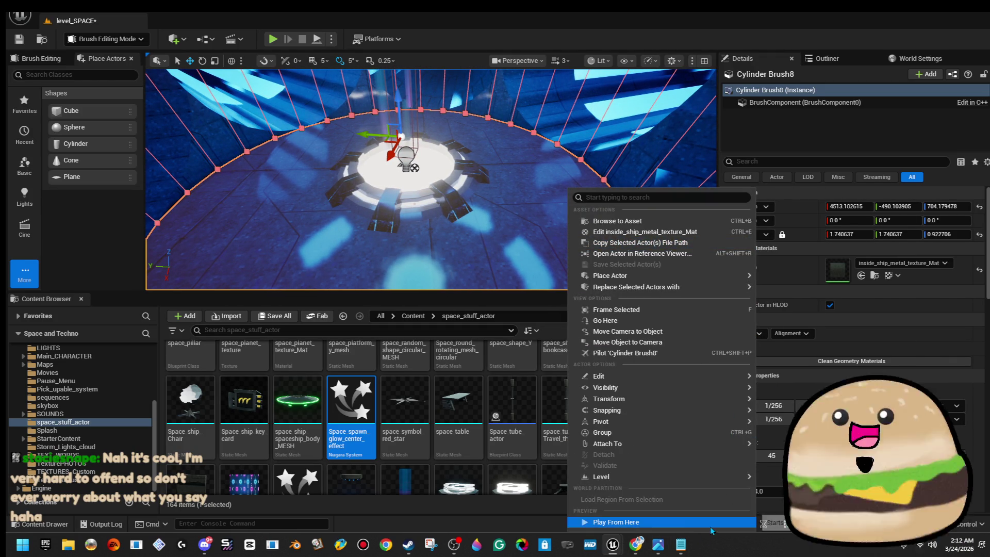
{"action": "key", "text": "Escape"}
{"action": "key", "text": "alt+p"}
{"action": "key", "text": "F11"}
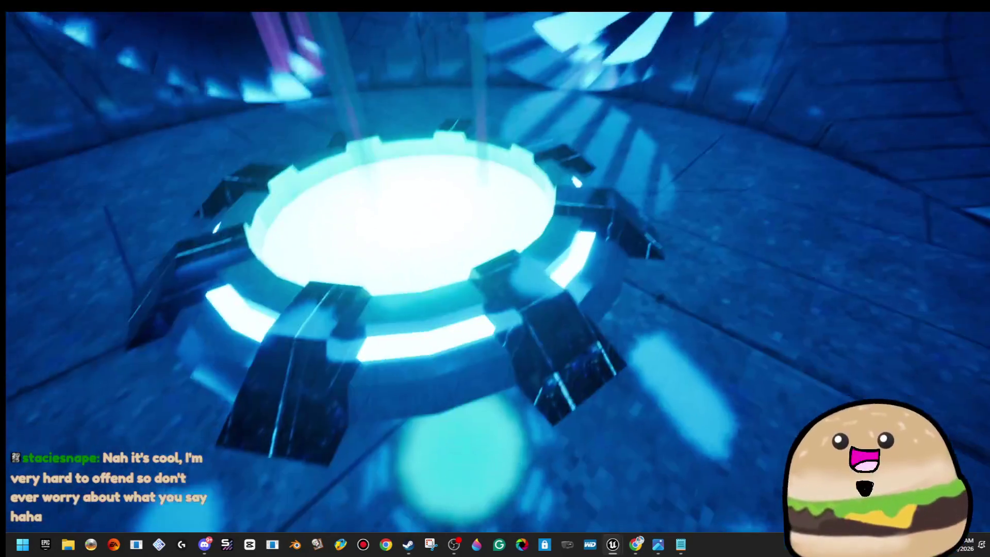
{"action": "key", "text": "Escape"}
{"action": "right_click", "coordinate": [520, 188]}
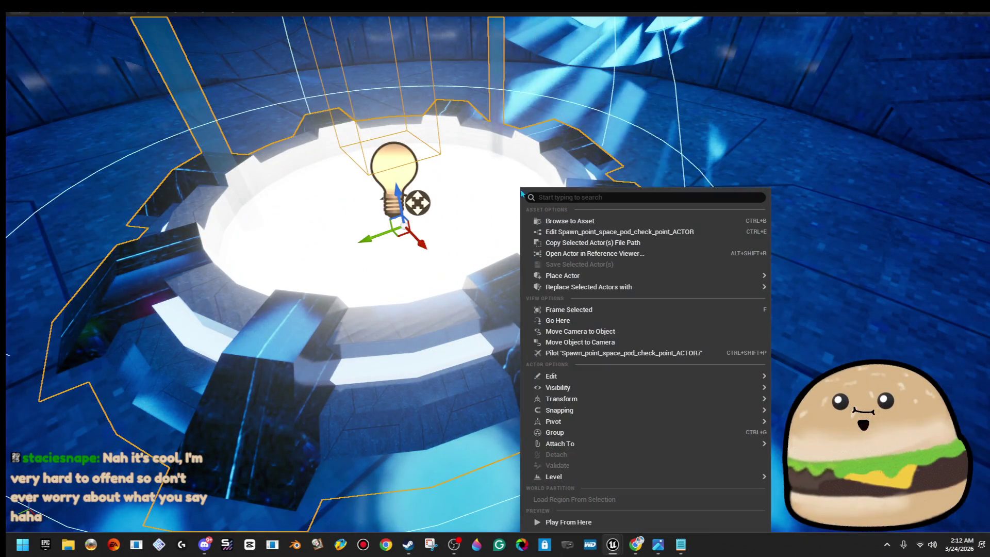
{"action": "left_click", "coordinate": [640, 235]}
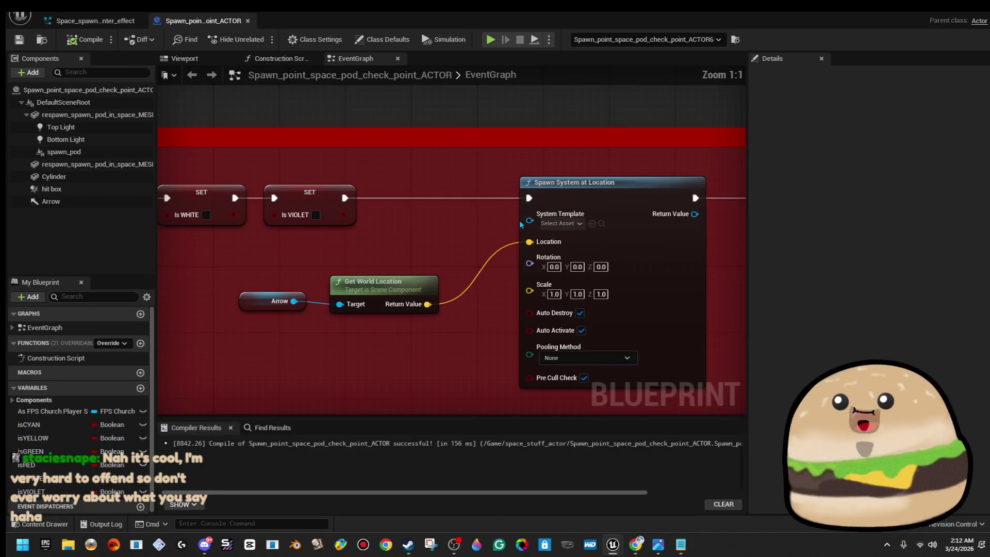
Set Spawn System at Location's template to Space_spawn_glow_center_effect and save the blueprint
{"action": "left_click", "coordinate": [559, 223]}
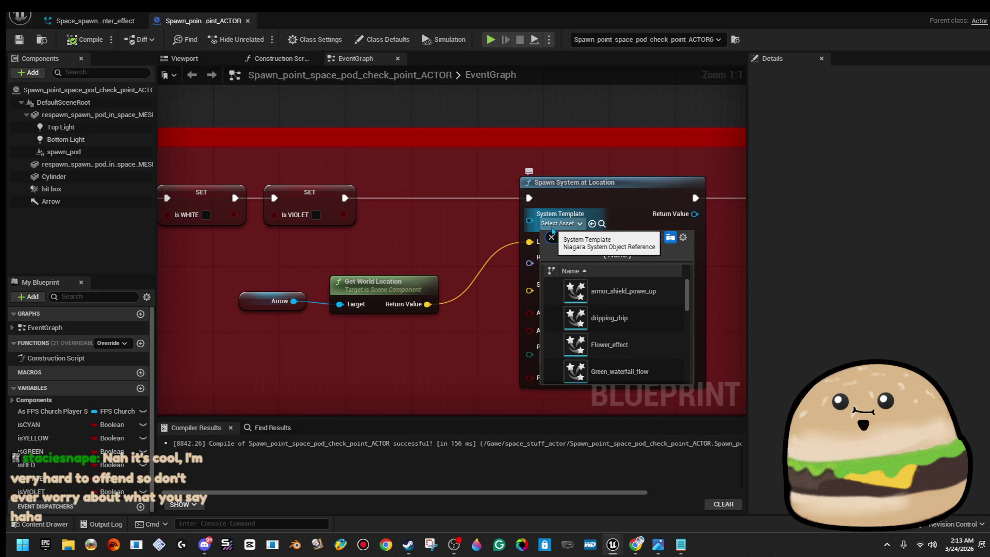
{"action": "type", "text": "center"}
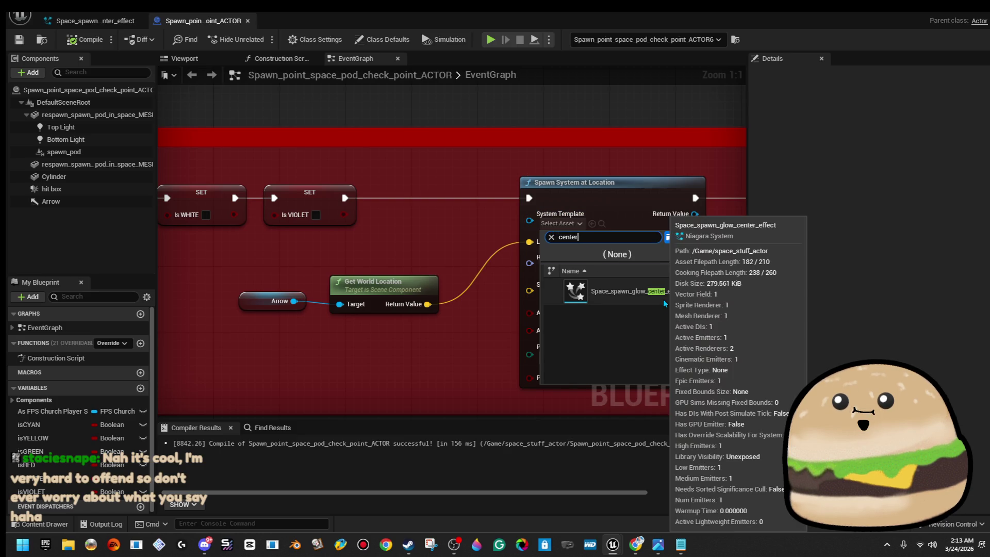
{"action": "left_click", "coordinate": [663, 298]}
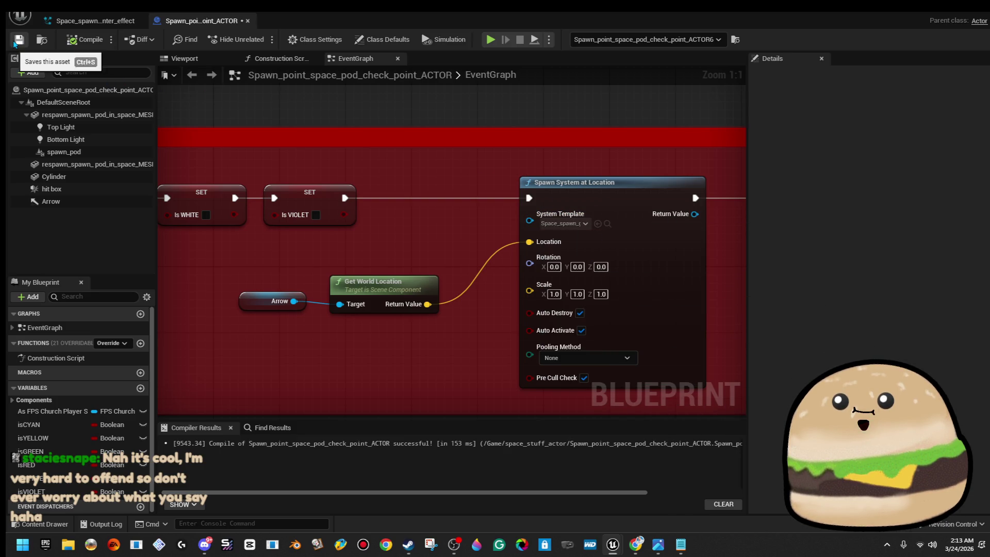
{"action": "left_click", "coordinate": [16, 42]}
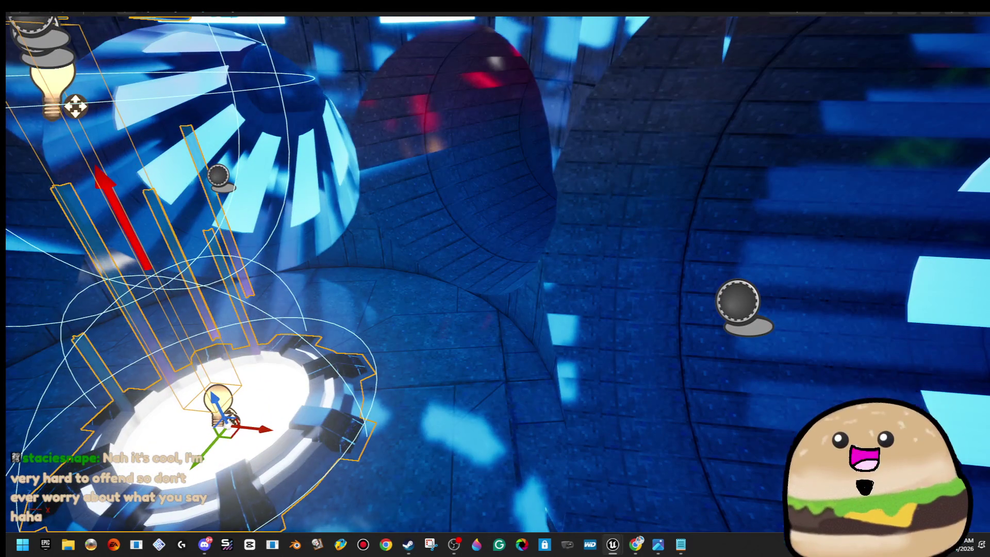
Run playtests from spots in the tunnel, then open the spawn-pod actor's Blueprint
{"action": "right_click", "coordinate": [470, 188]}
{"action": "left_click", "coordinate": [516, 521]}
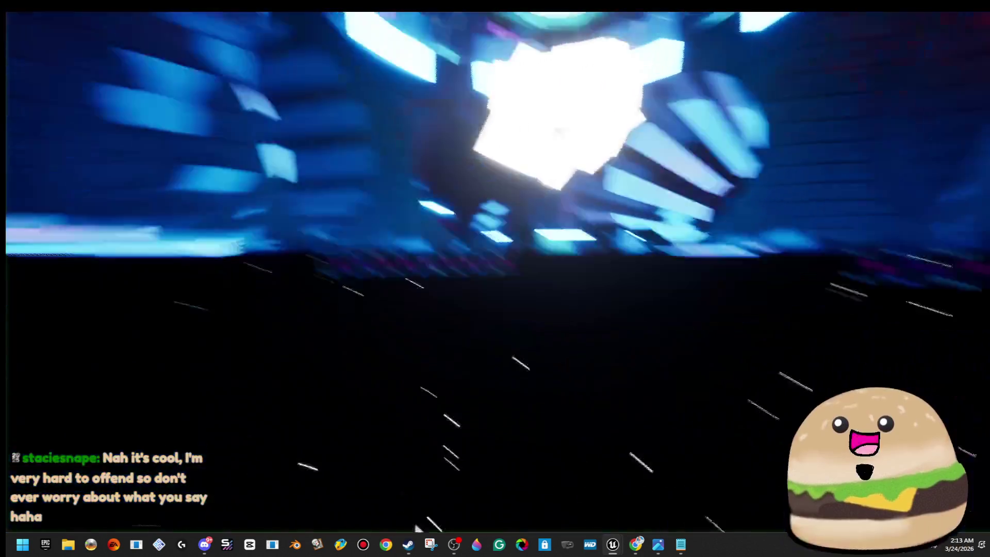
{"action": "key", "text": "Escape"}
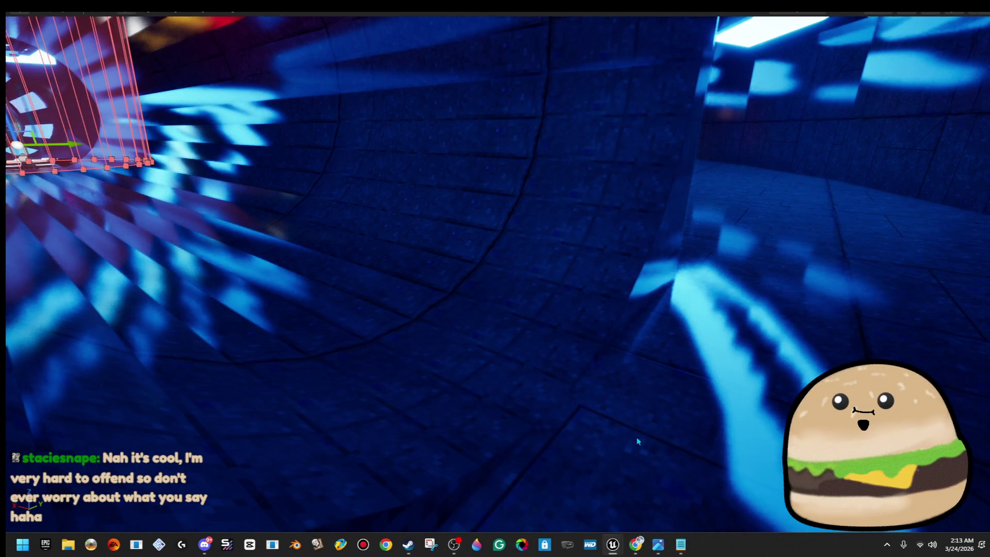
{"action": "right_click", "coordinate": [639, 89]}
{"action": "left_click", "coordinate": [706, 421]}
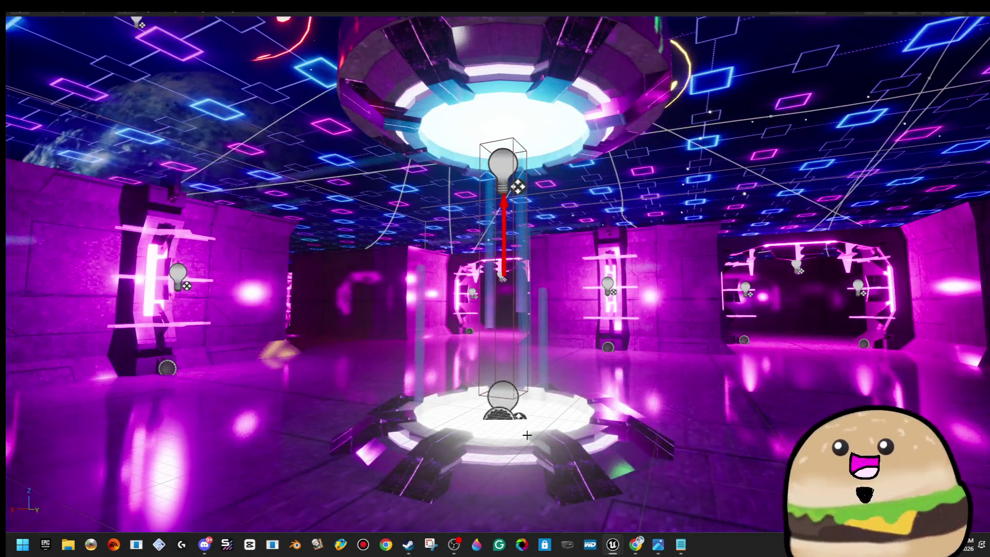
{"action": "right_click", "coordinate": [528, 92]}
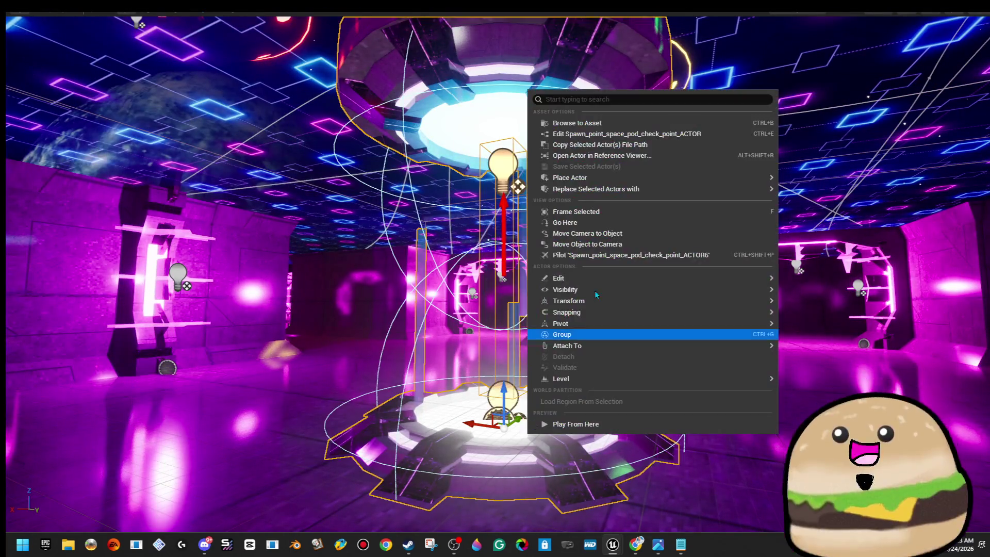
{"action": "left_click", "coordinate": [646, 138]}
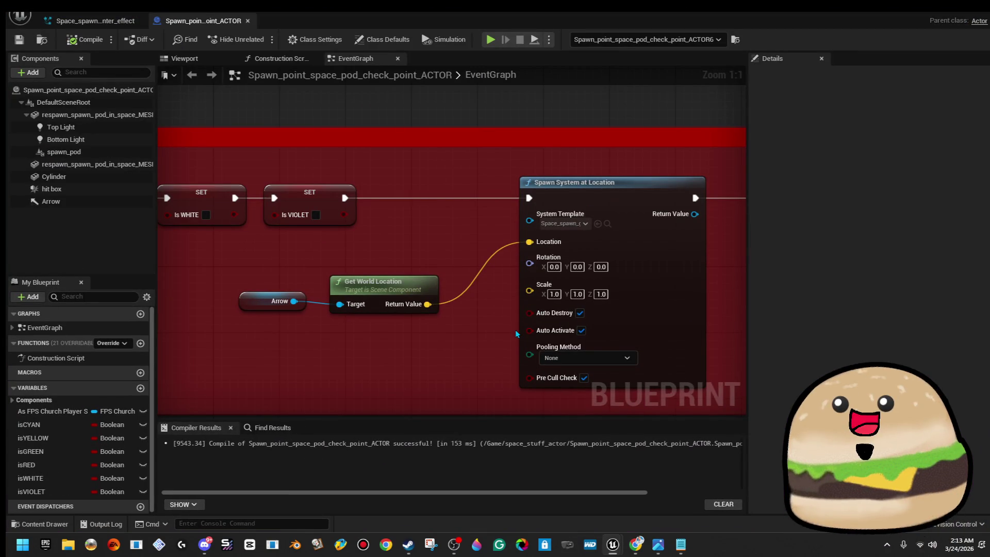
Set the spawned effect's Scale to 0.5 on X, Y and Z, then return to the level
{"action": "left_click", "coordinate": [554, 294]}
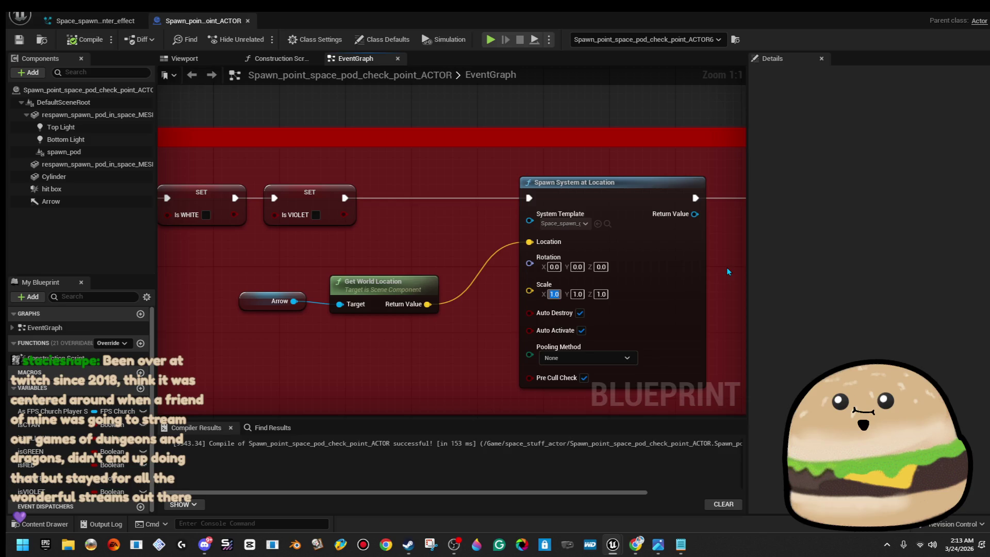
{"action": "type", "text": "0.5"}
{"action": "key", "text": "Tab"}
{"action": "type", "text": "0.5"}
{"action": "key", "text": "Tab"}
{"action": "type", "text": "0.5"}
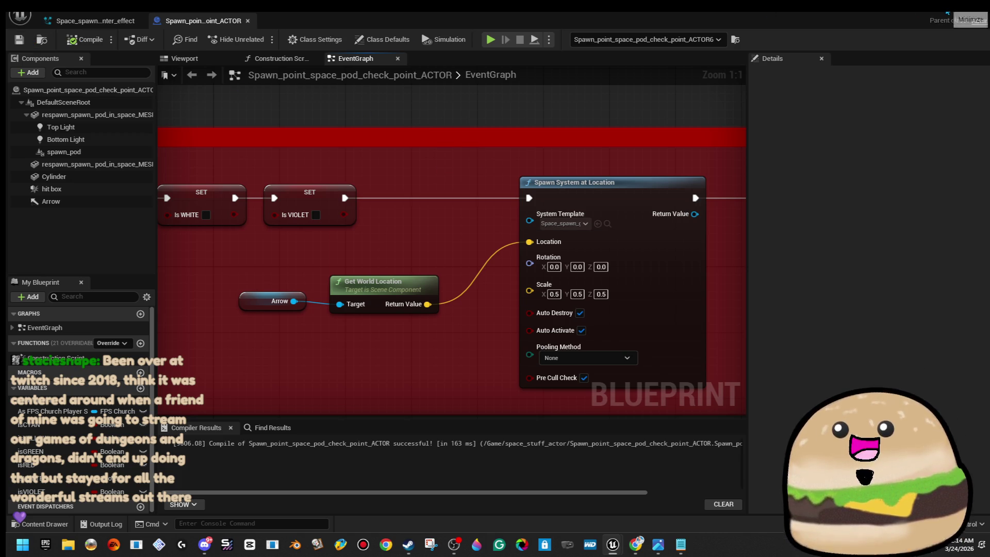
{"action": "key", "text": "alt+Tab"}
{"action": "right_click", "coordinate": [664, 442]}
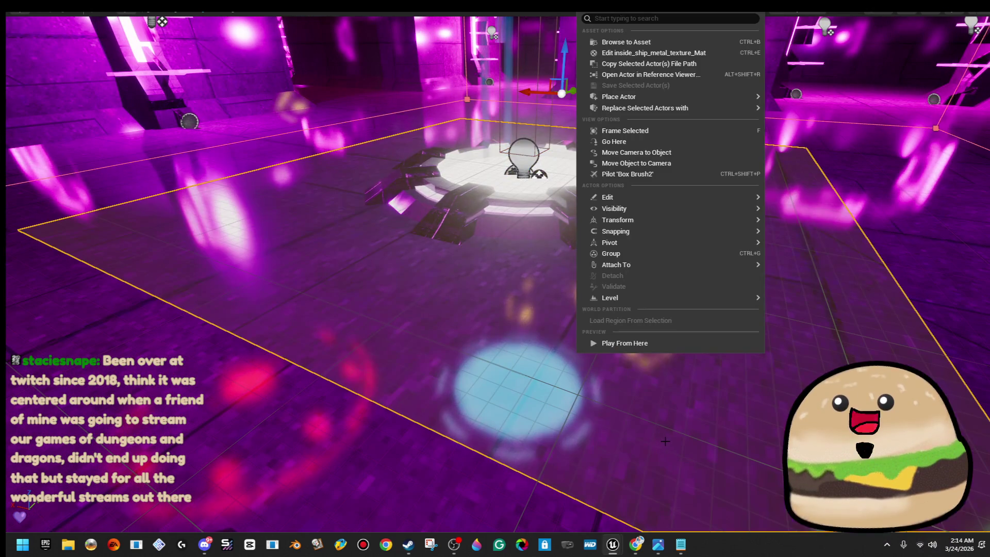
Playtest from the floor, walking the player into the half-scale glowing portal
{"action": "left_click", "coordinate": [671, 342]}
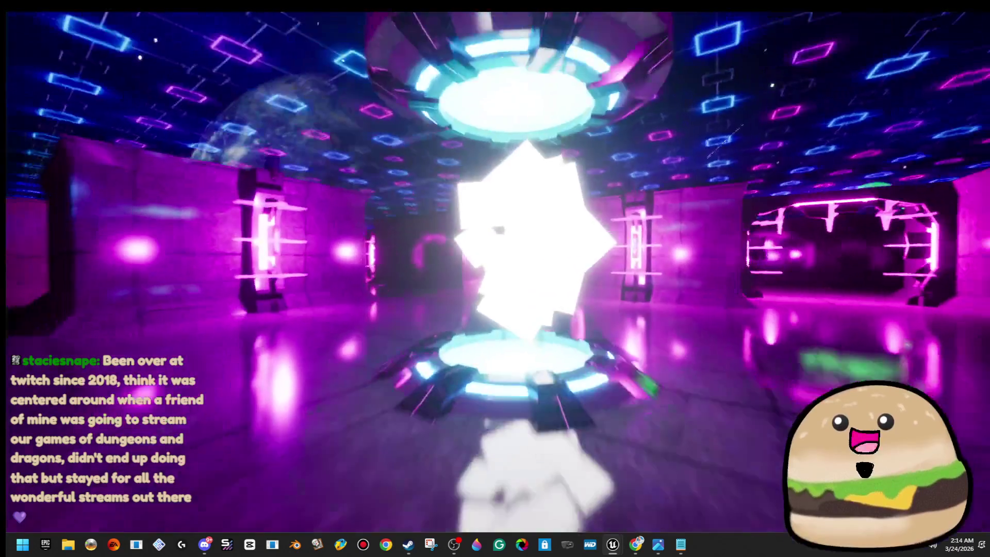
{"action": "key", "text": "d"}
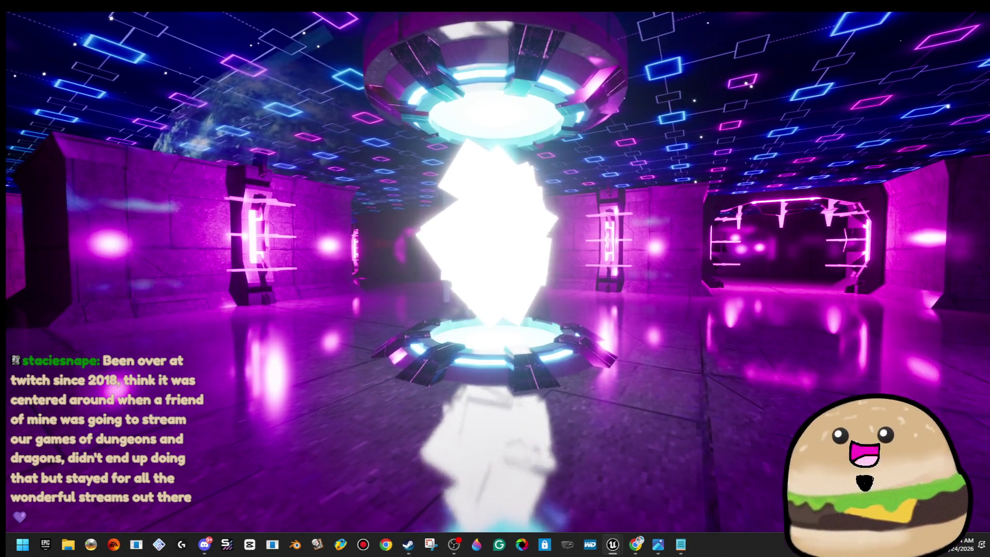
{"action": "key", "text": "w"}
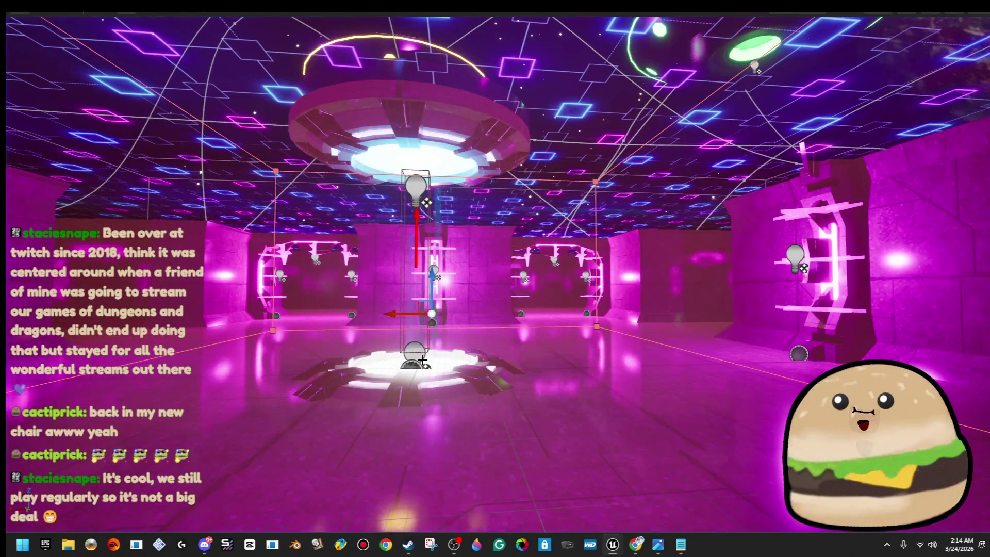
Select and focus the spawn-point pod, then open its Blueprint for editing
{"action": "left_click", "coordinate": [422, 359]}
{"action": "key", "text": "f"}
{"action": "right_click", "coordinate": [468, 351]}
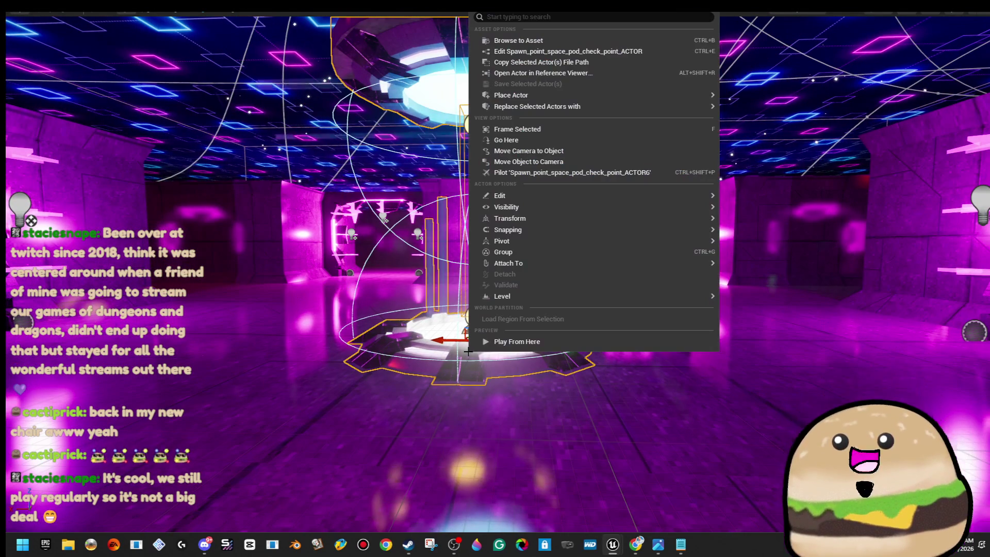
{"action": "left_click", "coordinate": [637, 52]}
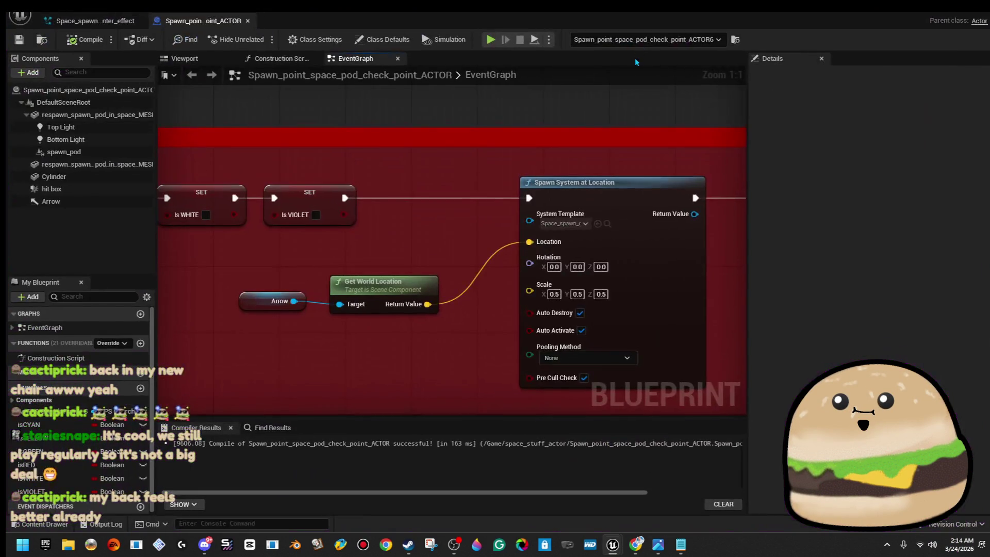
Delete the Arrow, Get World Location and Spawn System at Location nodes, then view Space_spawn_glow_center_effect
{"action": "scroll", "coordinate": [306, 266], "scroll_direction": "down", "scroll_amount": 1}
{"action": "left_click_drag", "start_coordinate": [419, 314], "coordinate": [567, 324]}
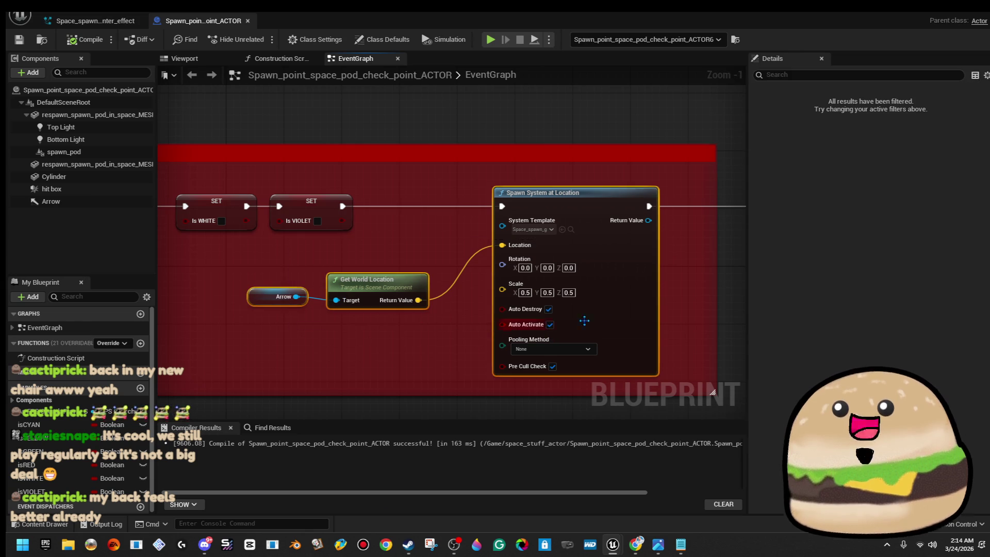
{"action": "scroll", "coordinate": [567, 320], "scroll_direction": "down", "scroll_amount": 2}
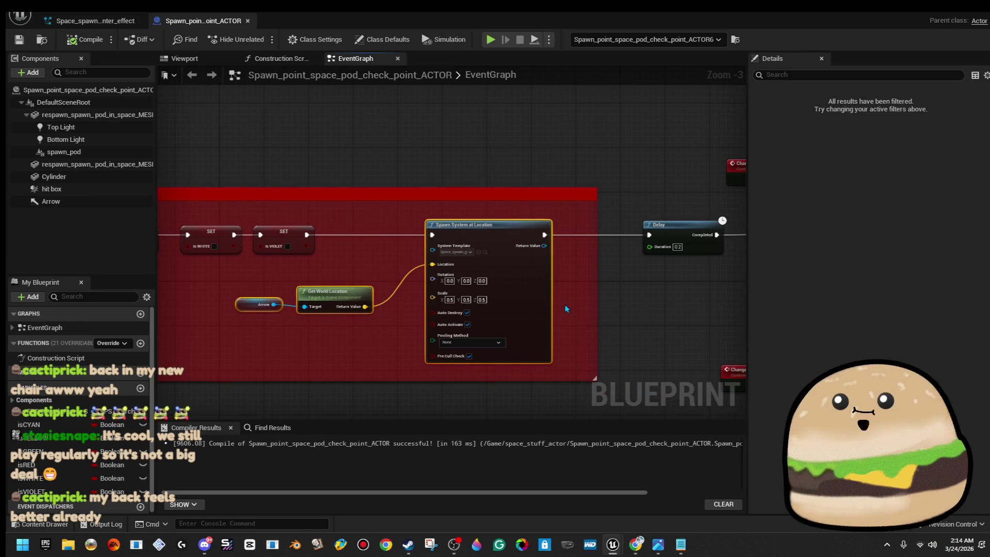
{"action": "key", "text": "Delete"}
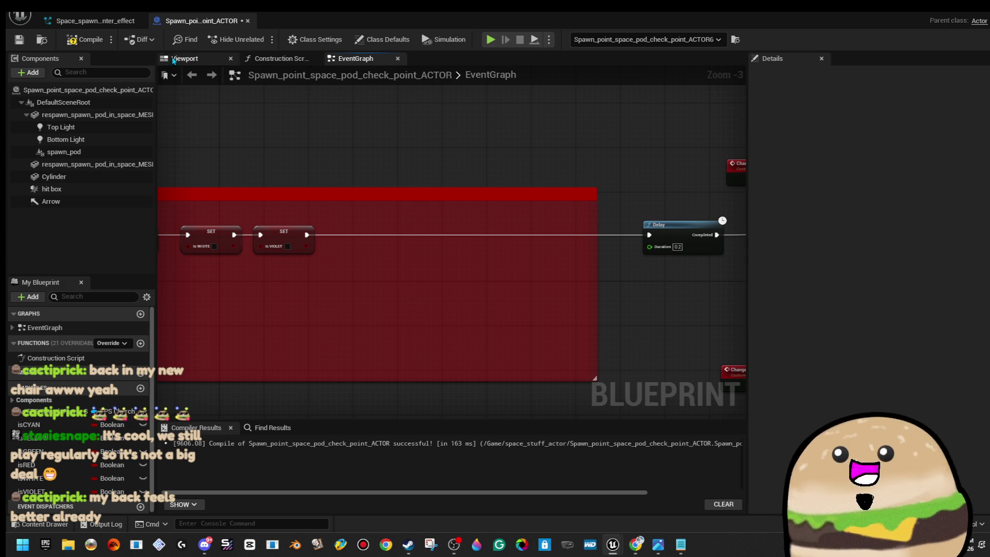
{"action": "left_click", "coordinate": [104, 22]}
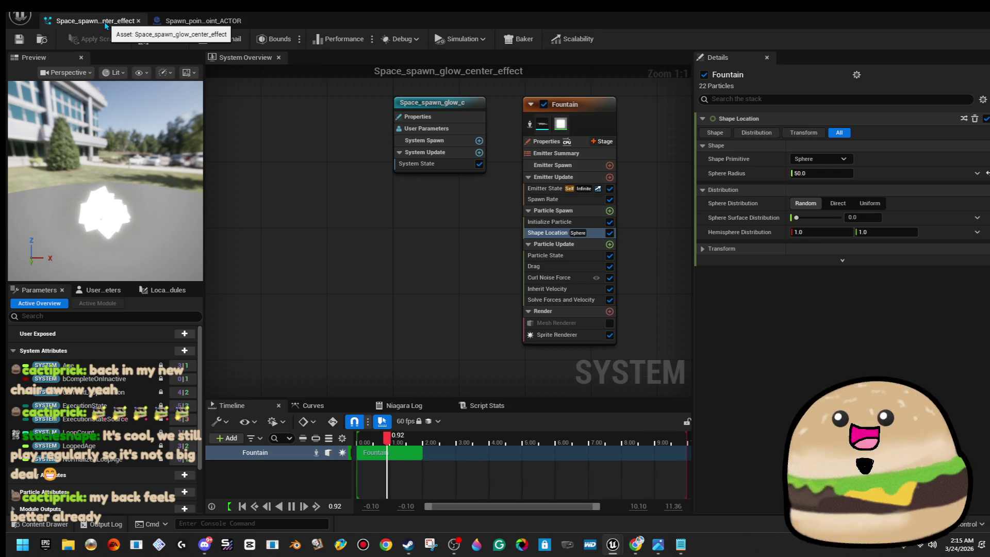
Close the Space_spawn_glow_center_effect Niagara editor tab
{"action": "left_click", "coordinate": [138, 21]}
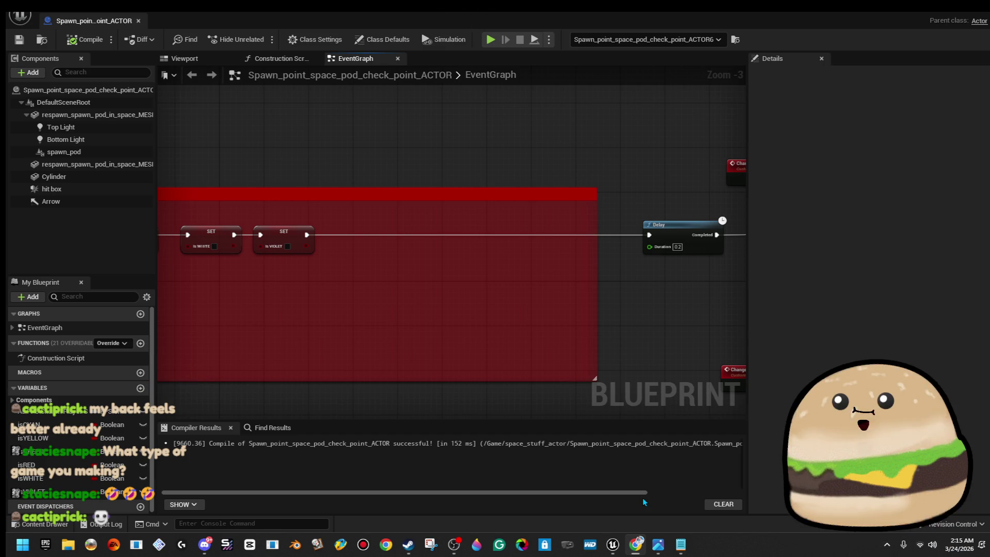
Look over the spawn-pod event graph and save the Blueprint
{"action": "scroll", "coordinate": [645, 165], "scroll_direction": "down", "scroll_amount": 2}
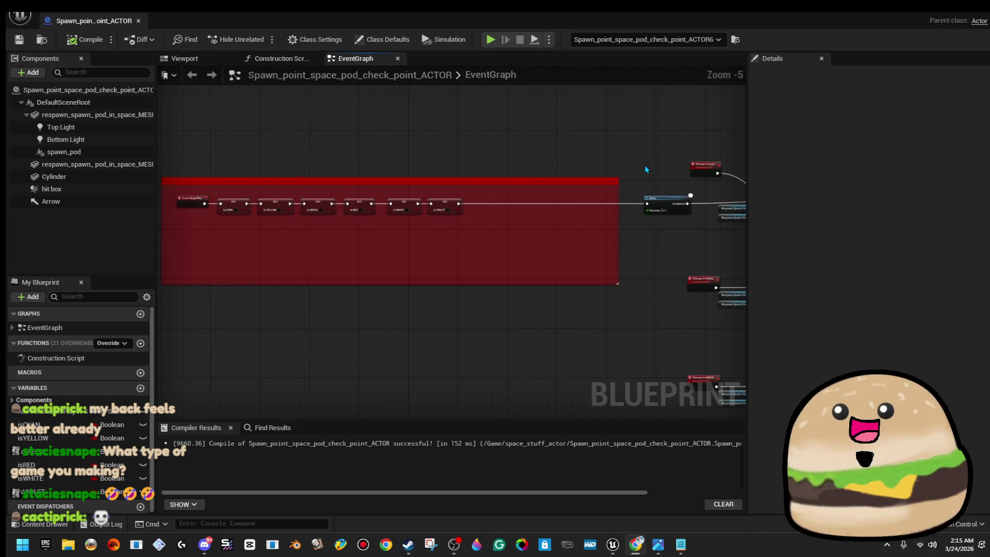
{"action": "left_click_drag", "start_coordinate": [633, 140], "coordinate": [524, 150]}
{"action": "scroll", "coordinate": [524, 150], "scroll_direction": "down", "scroll_amount": 2}
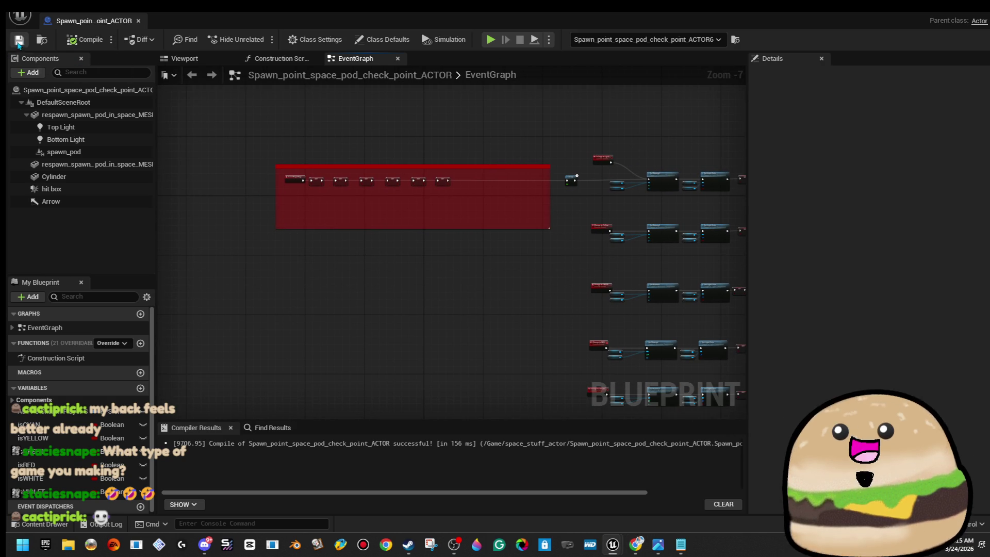
{"action": "left_click", "coordinate": [19, 43]}
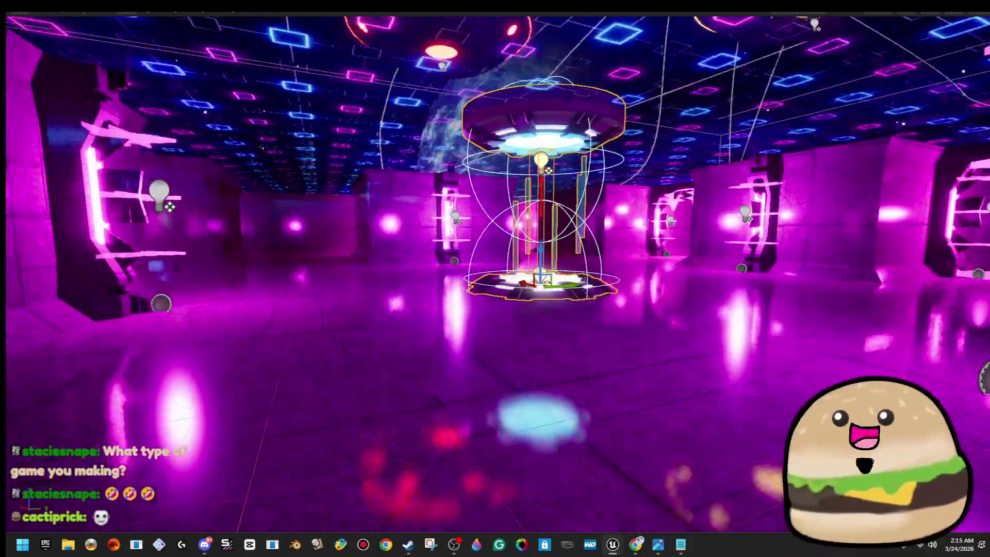
Reopen the spawn-point pod's Blueprint for editing from its context menu
{"action": "right_click", "coordinate": [525, 190]}
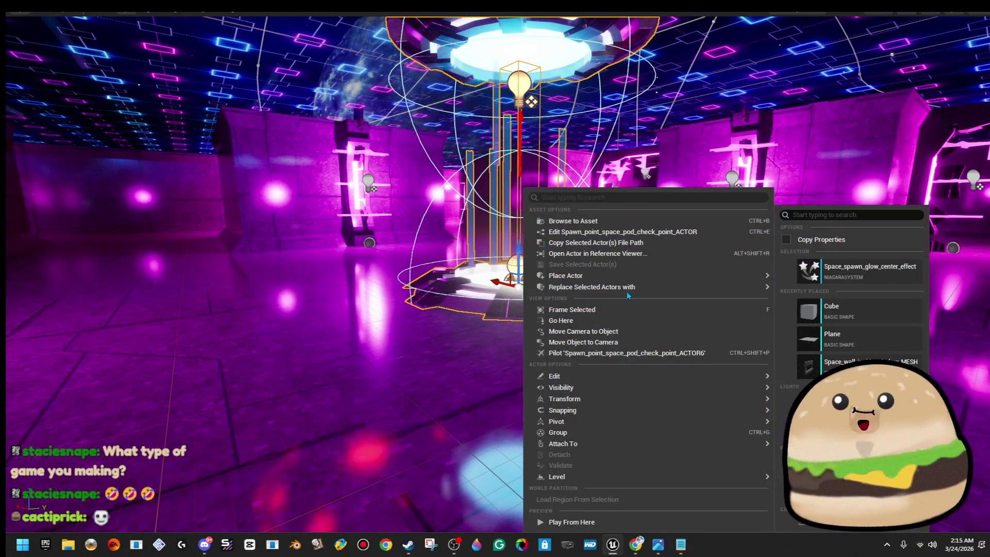
{"action": "left_click", "coordinate": [642, 232]}
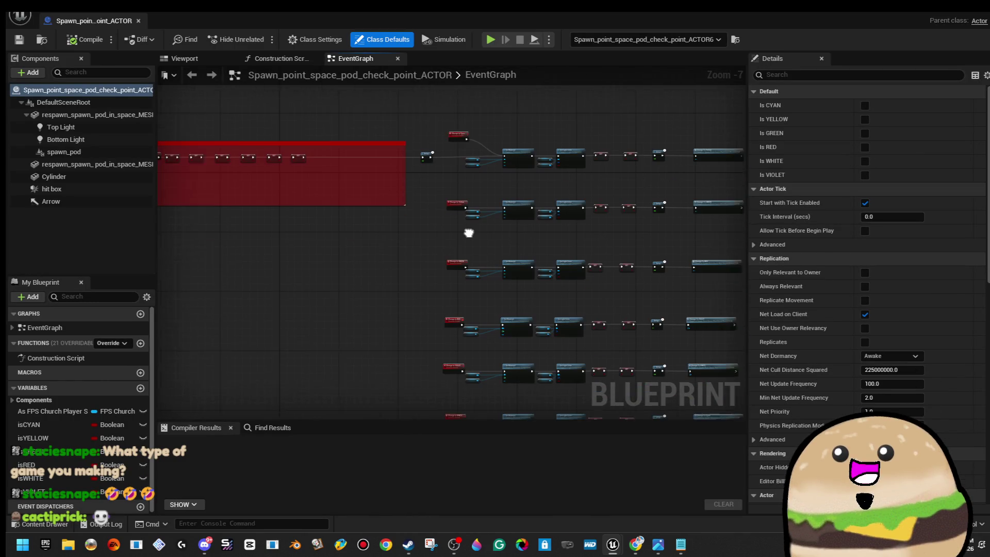
{"action": "scroll", "coordinate": [442, 230], "scroll_direction": "down", "scroll_amount": 1}
{"action": "scroll", "coordinate": [406, 239], "scroll_direction": "down", "scroll_amount": 1}
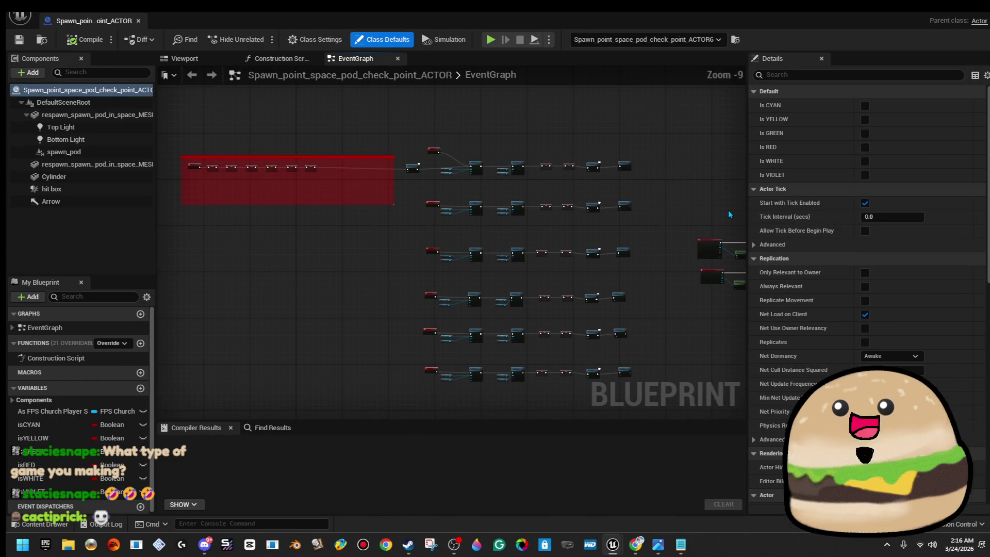
Nudge the coloured comment boxes right and back, compile, and return to the level viewport
{"action": "left_click_drag", "start_coordinate": [627, 180], "coordinate": [382, 190]}
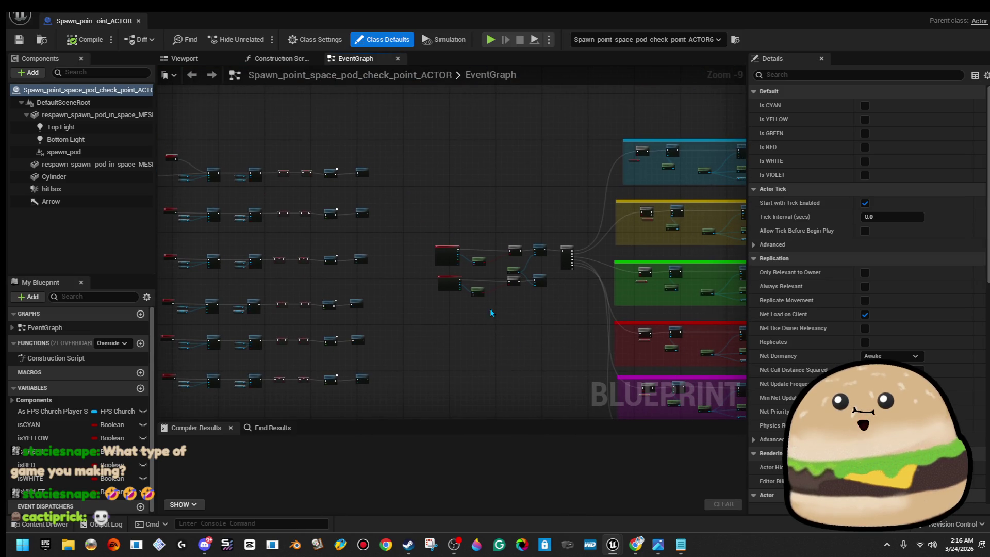
{"action": "scroll", "coordinate": [496, 280], "scroll_direction": "up", "scroll_amount": 5}
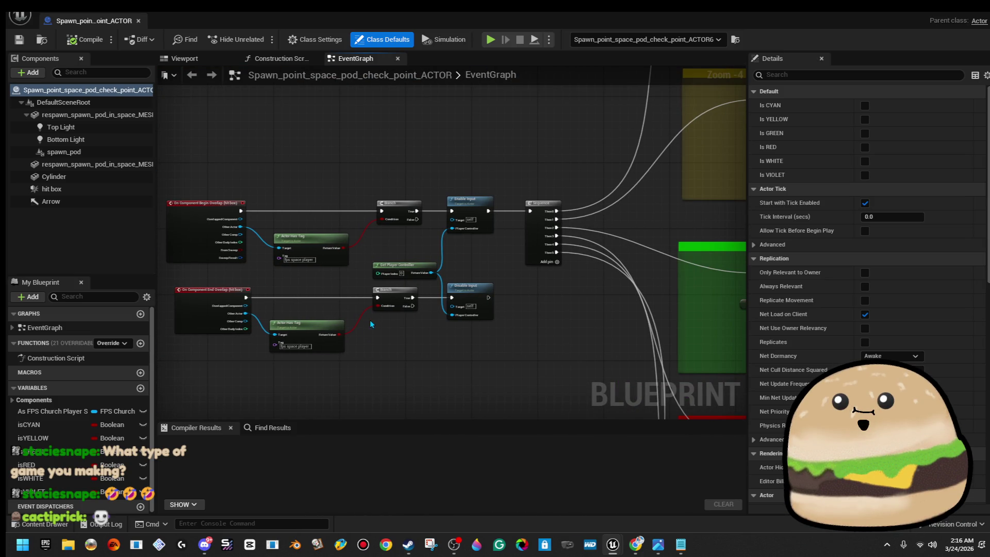
{"action": "scroll", "coordinate": [470, 306], "scroll_direction": "down", "scroll_amount": 6}
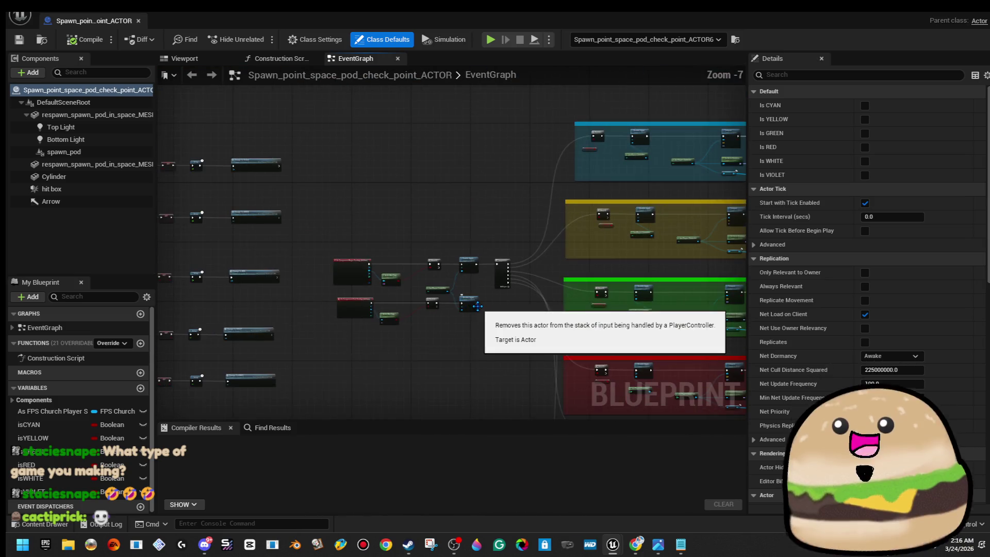
{"action": "mouse_move", "coordinate": [416, 134]}
{"action": "left_mouse_down"}
{"action": "mouse_move", "coordinate": [657, 413]}
{"action": "mouse_move", "coordinate": [656, 384]}
{"action": "left_mouse_up"}
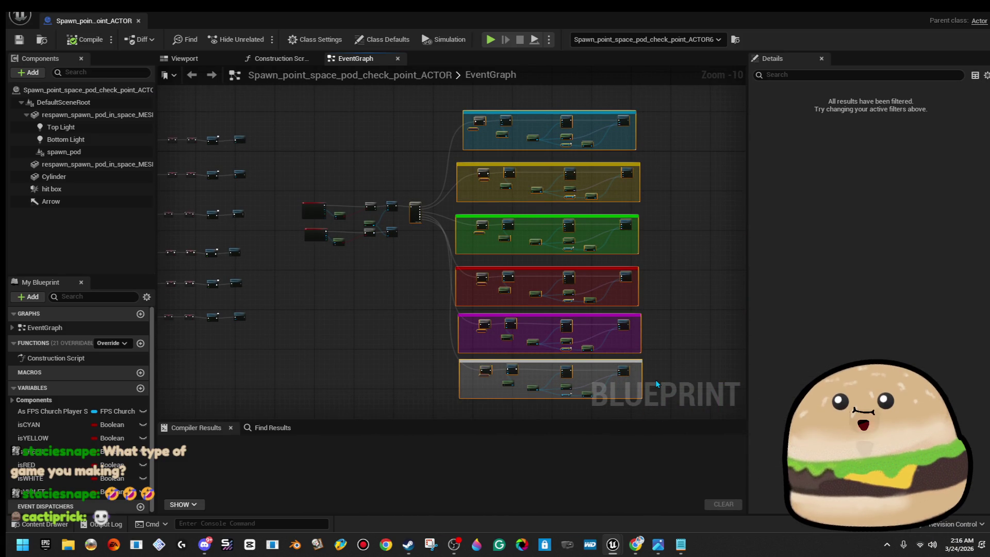
{"action": "key", "text": "Right"}
{"action": "key", "text": "Right"}
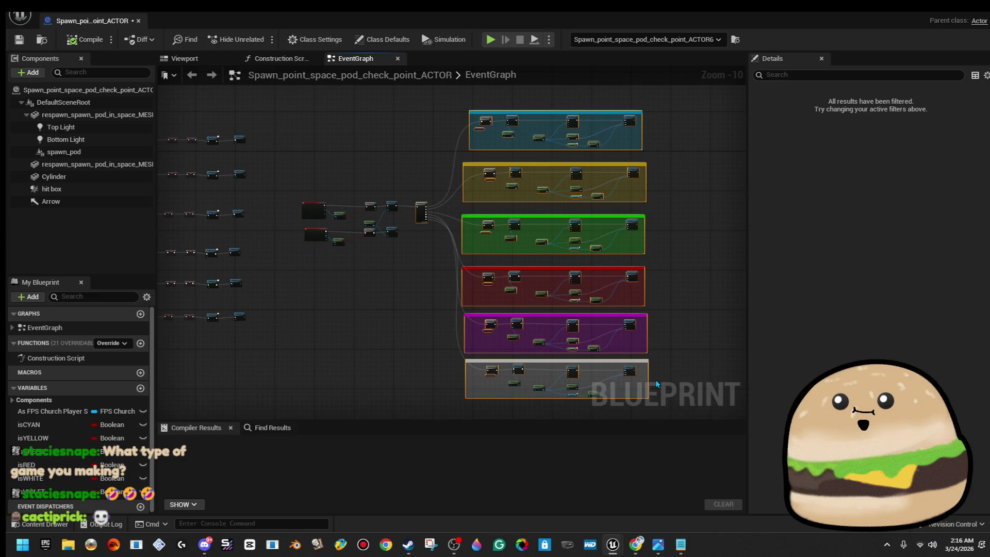
{"action": "key", "text": "Left"}
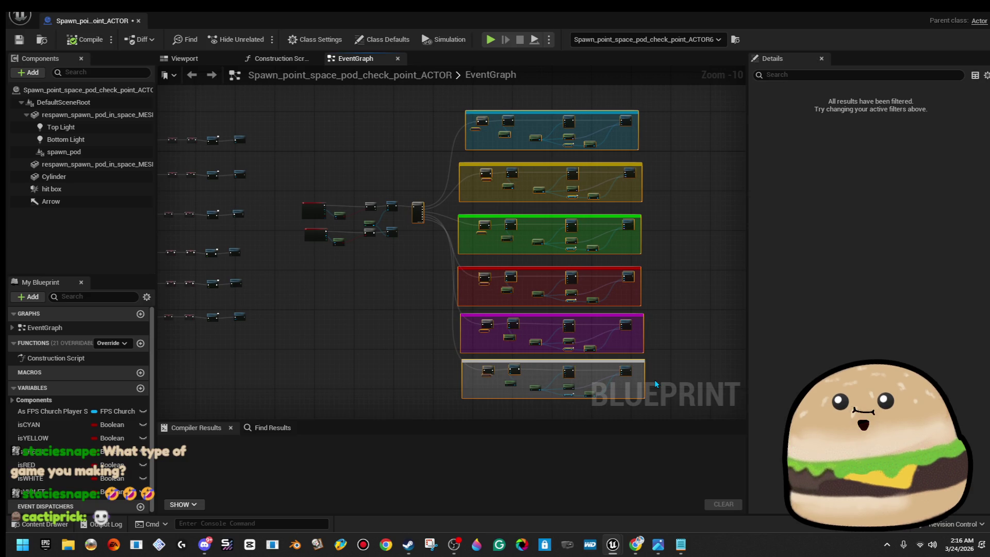
{"action": "left_click", "coordinate": [655, 382]}
{"action": "left_click", "coordinate": [73, 40]}
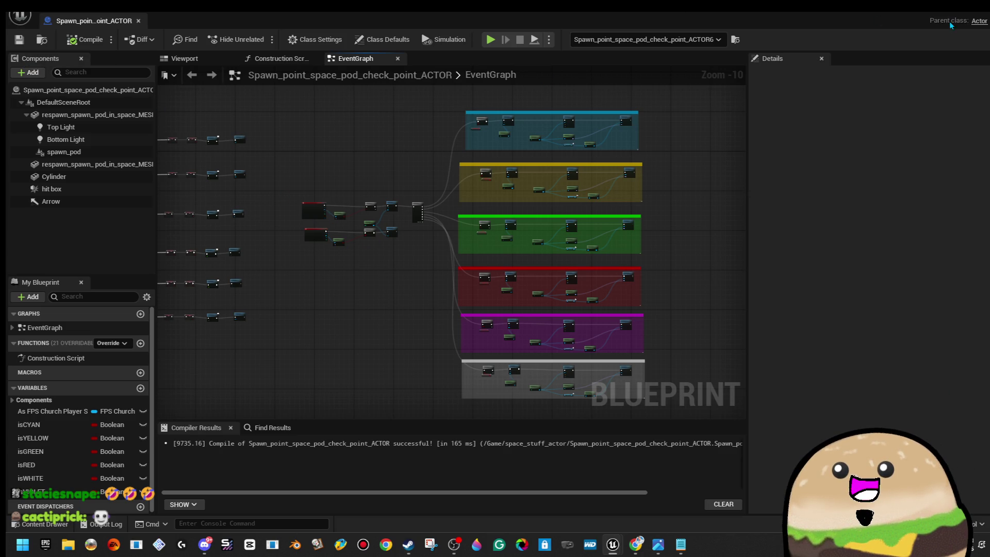
{"action": "key", "text": "super+Down"}
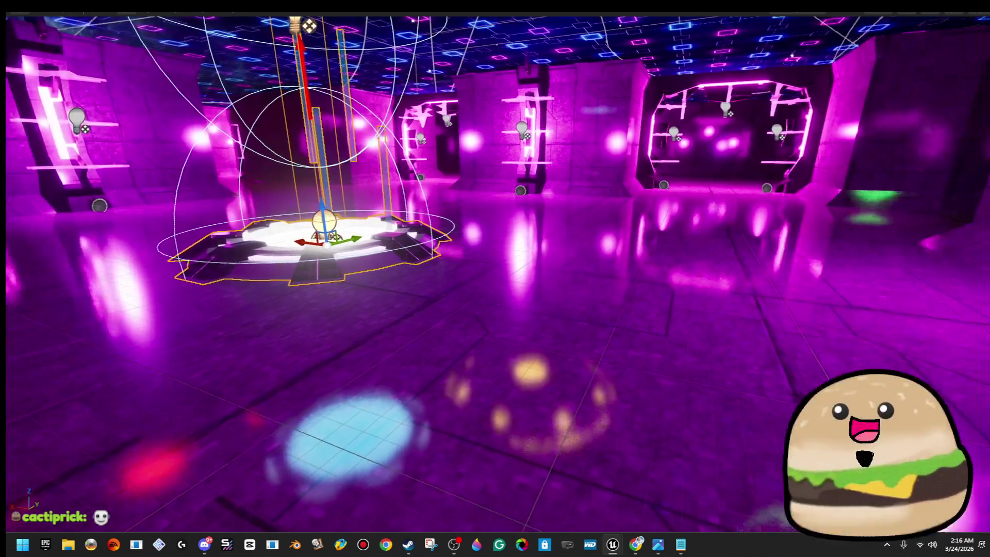
Restore the full editor layout and save the level_SPACE map
{"action": "key", "text": "F11"}
{"action": "scroll", "coordinate": [462, 429], "scroll_direction": "down", "scroll_amount": 2}
{"action": "scroll", "coordinate": [461, 429], "scroll_direction": "up", "scroll_amount": 2}
{"action": "scroll", "coordinate": [462, 430], "scroll_direction": "up", "scroll_amount": 2}
{"action": "scroll", "coordinate": [464, 431], "scroll_direction": "down", "scroll_amount": 2}
{"action": "scroll", "coordinate": [469, 432], "scroll_direction": "up", "scroll_amount": 2}
{"action": "scroll", "coordinate": [492, 436], "scroll_direction": "down", "scroll_amount": 3}
{"action": "scroll", "coordinate": [492, 436], "scroll_direction": "down", "scroll_amount": 5}
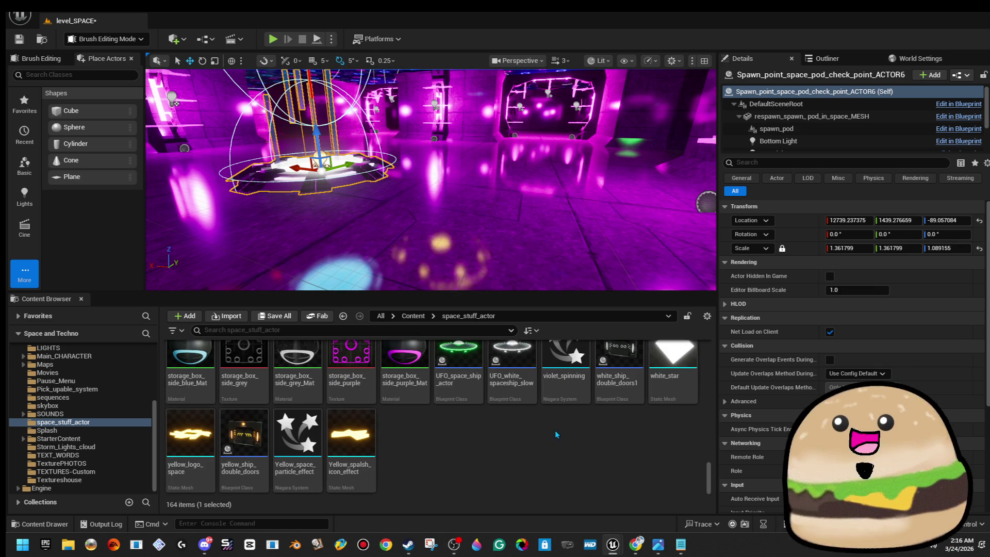
{"action": "key", "text": "ctrl+s"}
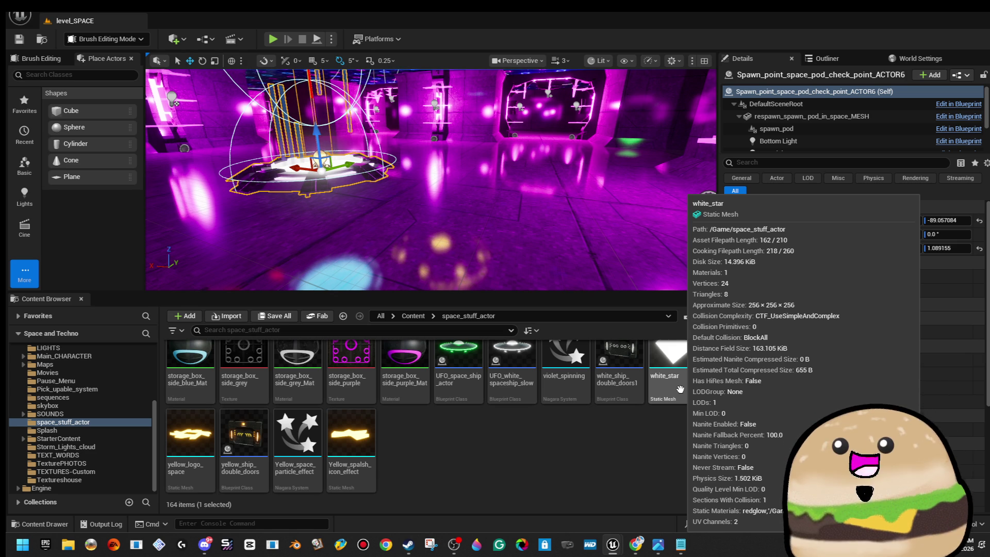
Tilt and fly the viewport down into the magenta room toward the spawn pod
{"action": "scroll", "coordinate": [613, 202], "scroll_direction": "up", "scroll_amount": 3}
{"action": "mouse_move", "coordinate": [614, 203]}
{"action": "left_mouse_down"}
{"action": "mouse_move", "coordinate": [653, 242]}
{"action": "mouse_move", "coordinate": [653, 170]}
{"action": "mouse_move", "coordinate": [654, 209]}
{"action": "left_mouse_up"}
{"action": "mouse_move", "coordinate": [500, 238]}
{"action": "left_mouse_down"}
{"action": "mouse_move", "coordinate": [501, 175]}
{"action": "mouse_move", "coordinate": [500, 211]}
{"action": "left_mouse_up"}
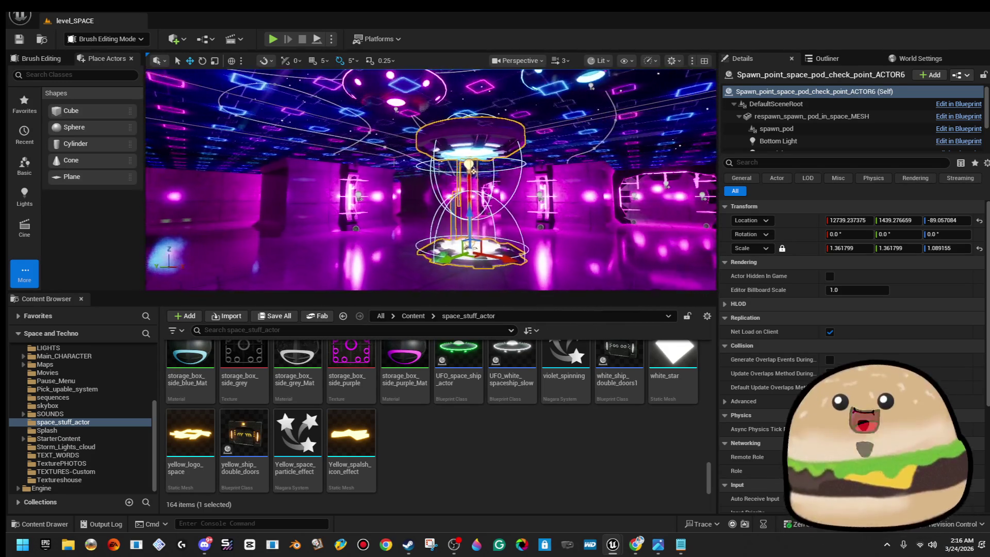
{"action": "mouse_move", "coordinate": [499, 250]}
{"action": "left_mouse_down"}
{"action": "mouse_move", "coordinate": [499, 234]}
{"action": "mouse_move", "coordinate": [469, 234]}
{"action": "mouse_move", "coordinate": [485, 235]}
{"action": "left_mouse_up"}
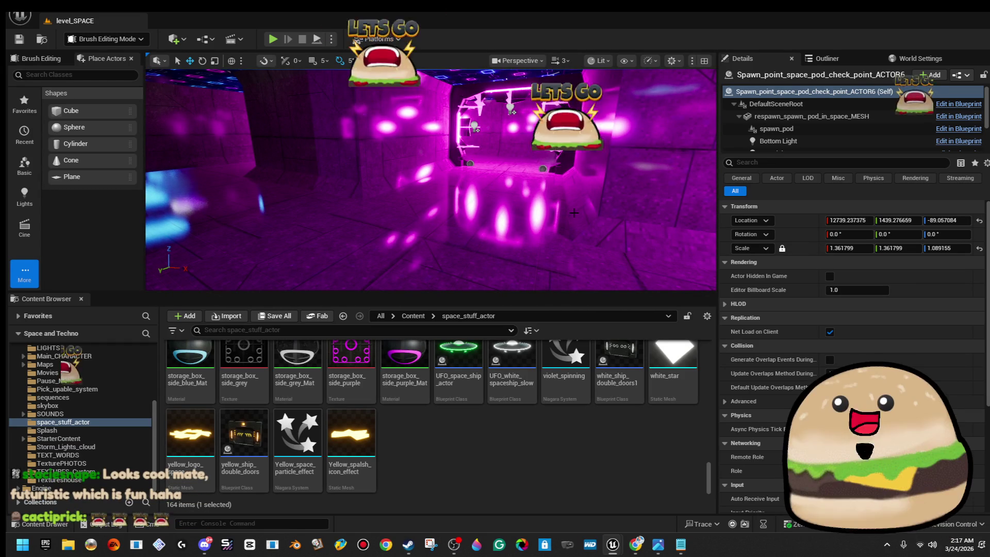
{"action": "mouse_move", "coordinate": [485, 235]}
{"action": "left_mouse_down"}
{"action": "mouse_move", "coordinate": [503, 191]}
{"action": "mouse_move", "coordinate": [464, 222]}
{"action": "mouse_move", "coordinate": [249, 269]}
{"action": "mouse_move", "coordinate": [217, 226]}
{"action": "mouse_move", "coordinate": [237, 222]}
{"action": "left_mouse_up"}
{"action": "key", "text": "f"}
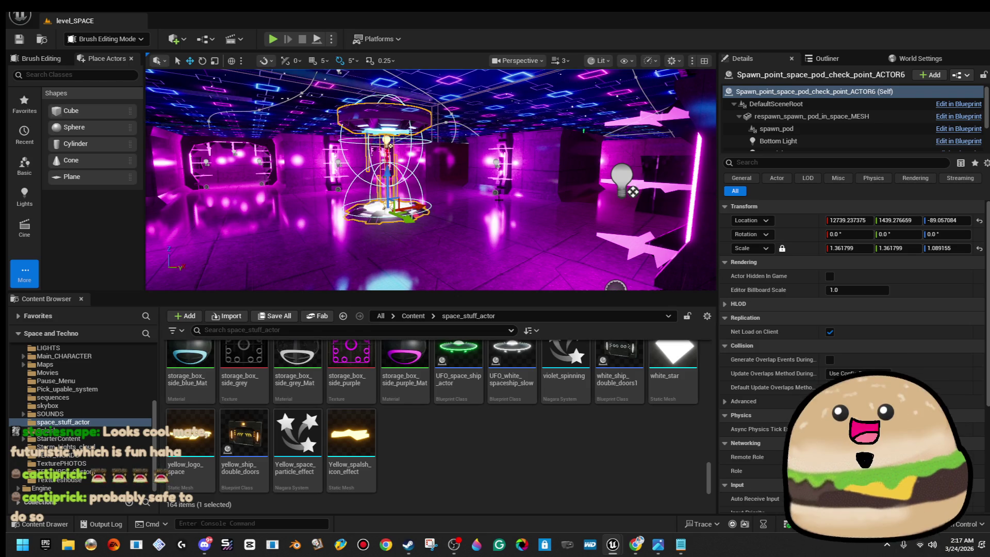
{"action": "key", "text": "f"}
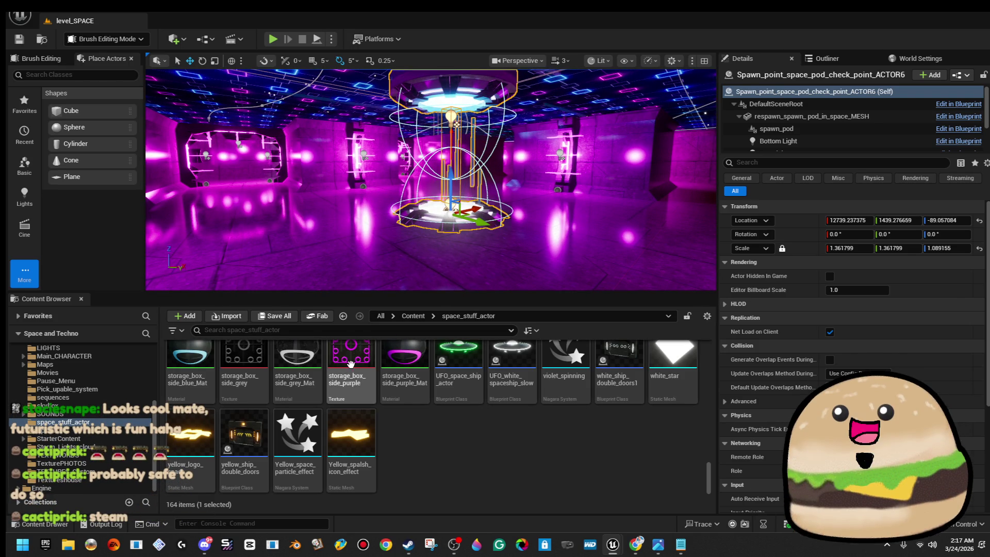
{"action": "left_click", "coordinate": [445, 445]}
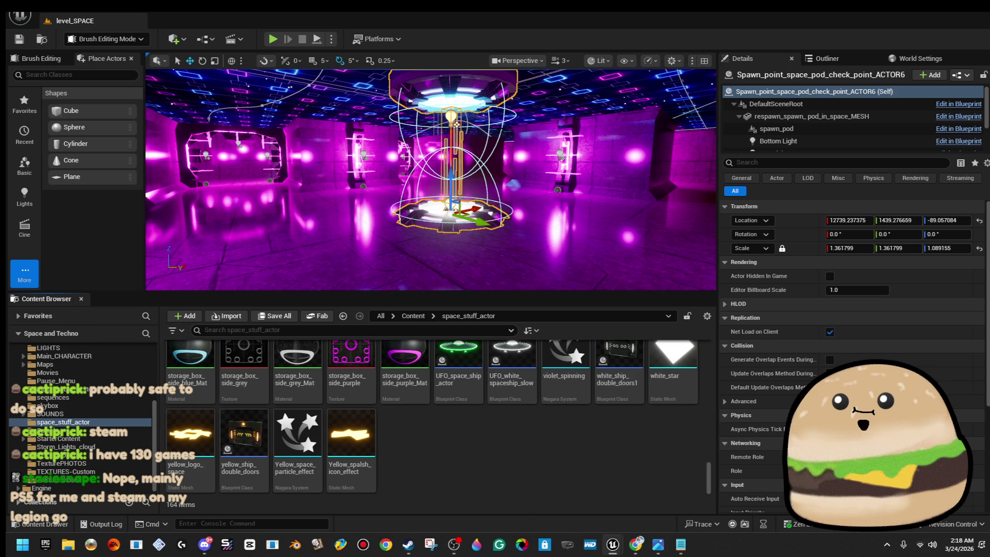
{"action": "mouse_move", "coordinate": [507, 200]}
{"action": "left_mouse_down"}
{"action": "mouse_move", "coordinate": [480, 181]}
{"action": "mouse_move", "coordinate": [507, 200]}
{"action": "left_mouse_up"}
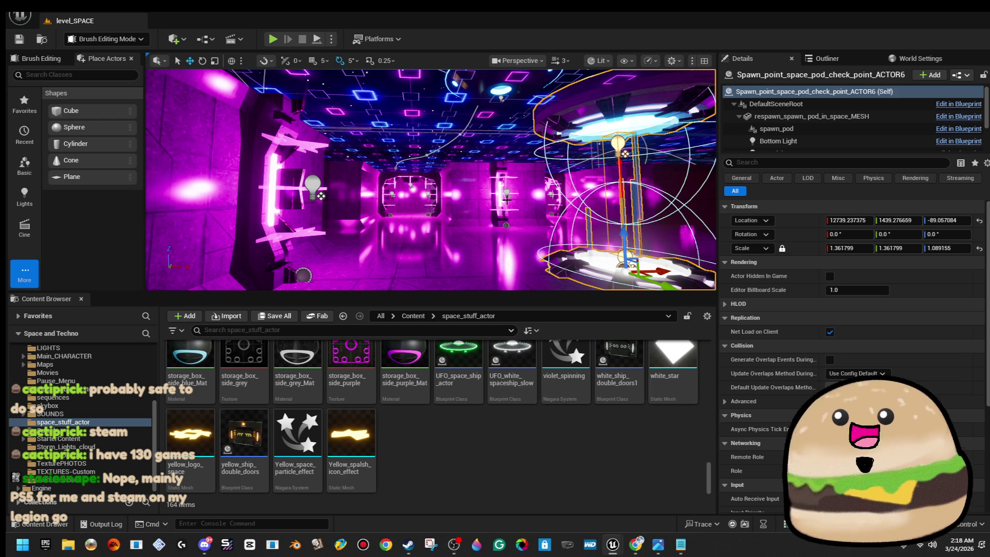
{"action": "mouse_move", "coordinate": [465, 206]}
{"action": "left_mouse_down"}
{"action": "mouse_move", "coordinate": [515, 217]}
{"action": "mouse_move", "coordinate": [472, 221]}
{"action": "left_mouse_up"}
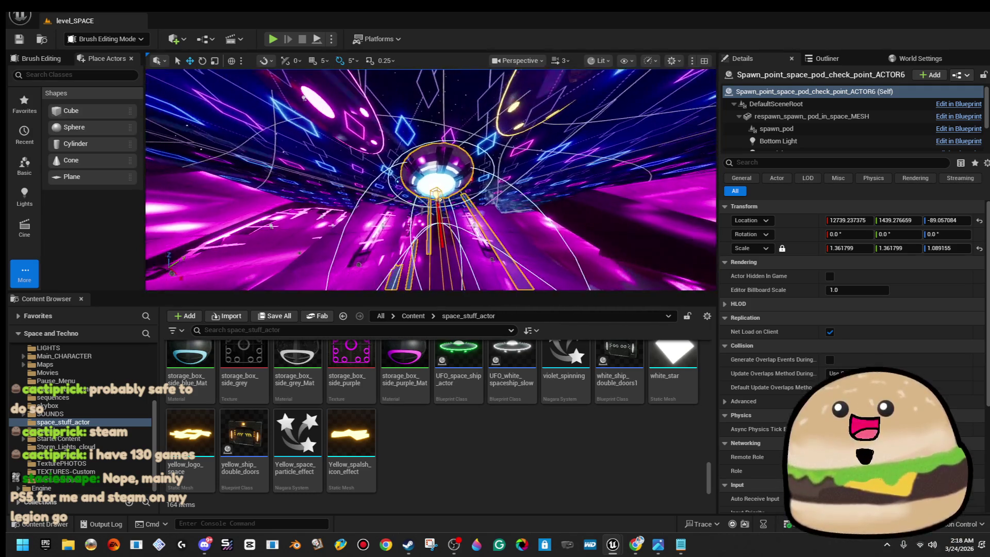
{"action": "left_click_drag", "start_coordinate": [471, 220], "coordinate": [472, 211]}
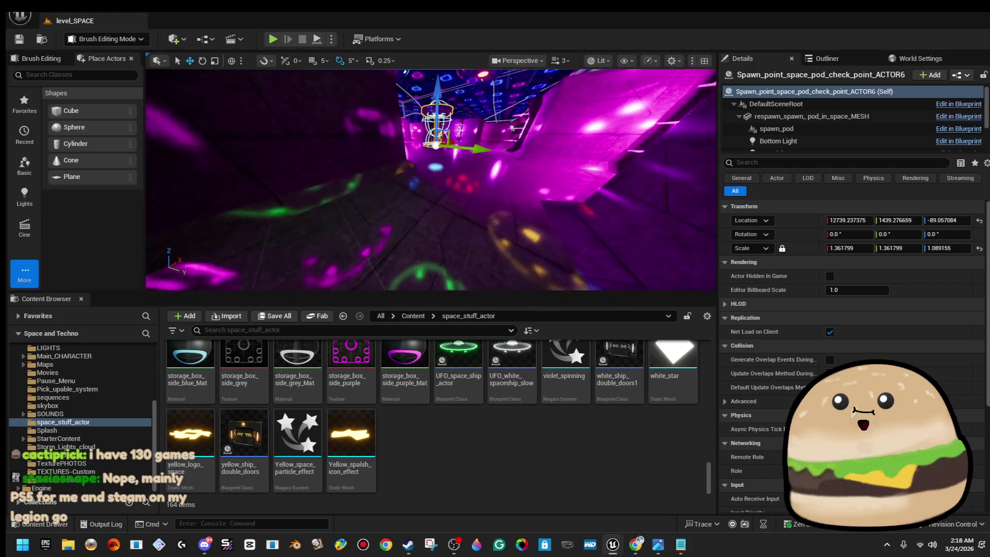
{"action": "left_click_drag", "start_coordinate": [355, 157], "coordinate": [356, 217]}
{"action": "mouse_move", "coordinate": [151, 174]}
{"action": "left_mouse_down"}
{"action": "mouse_move", "coordinate": [151, 155]}
{"action": "mouse_move", "coordinate": [176, 155]}
{"action": "mouse_move", "coordinate": [151, 173]}
{"action": "left_mouse_up"}
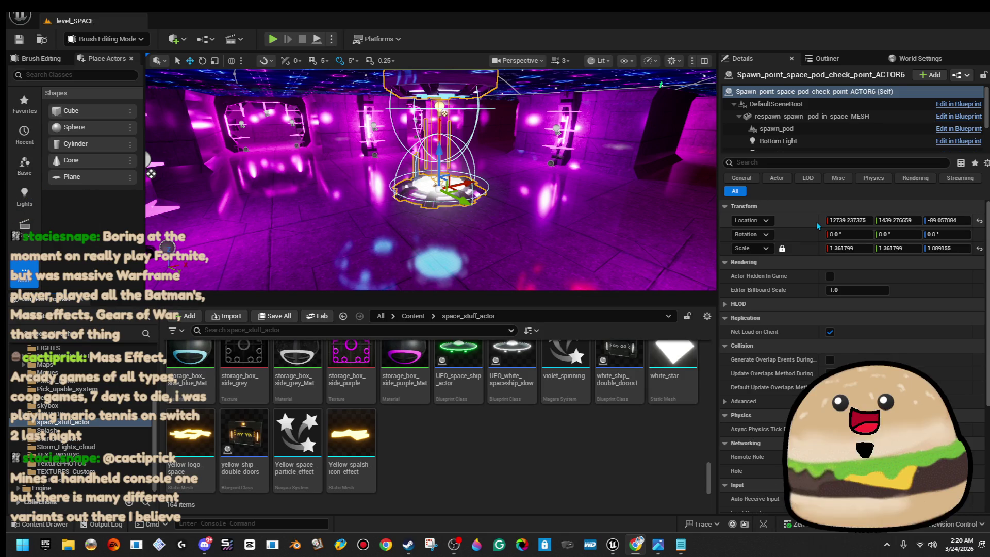
{"action": "mouse_move", "coordinate": [632, 227]}
{"action": "left_mouse_down"}
{"action": "mouse_move", "coordinate": [632, 196]}
{"action": "mouse_move", "coordinate": [632, 227]}
{"action": "mouse_move", "coordinate": [599, 229]}
{"action": "mouse_move", "coordinate": [633, 222]}
{"action": "mouse_move", "coordinate": [531, 201]}
{"action": "left_mouse_up"}
{"action": "key", "text": "f"}
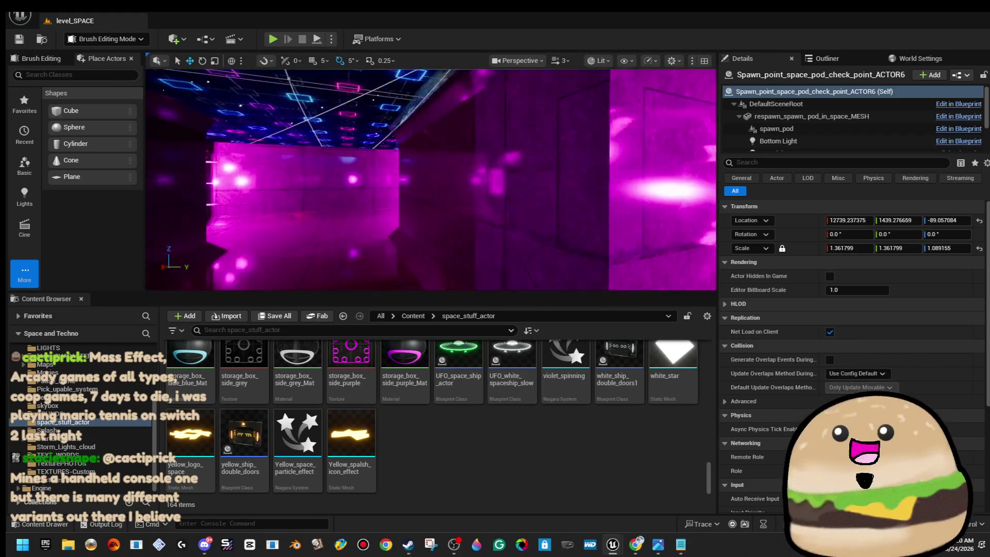
{"action": "mouse_move", "coordinate": [531, 202]}
{"action": "left_mouse_down"}
{"action": "mouse_move", "coordinate": [515, 175]}
{"action": "mouse_move", "coordinate": [505, 196]}
{"action": "left_mouse_up"}
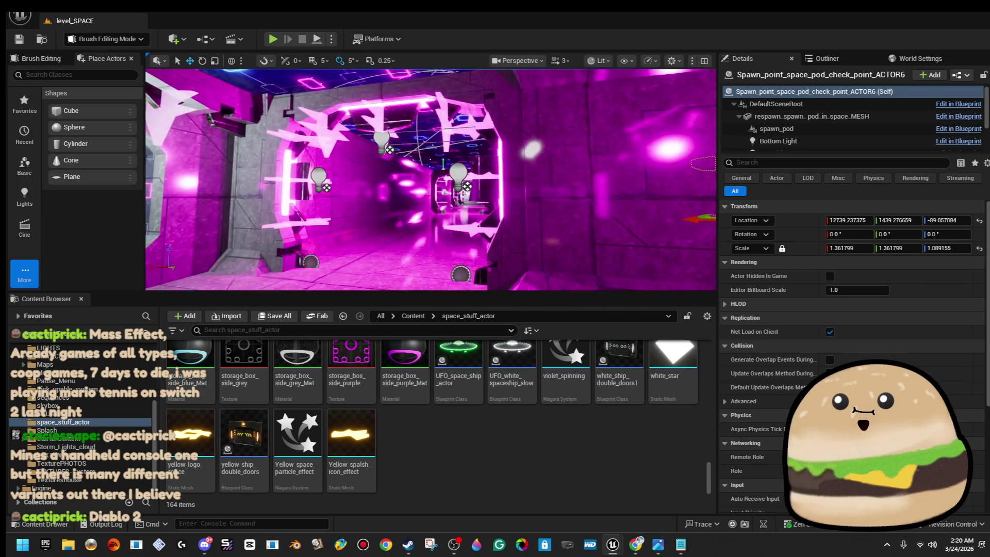
{"action": "key", "text": "f"}
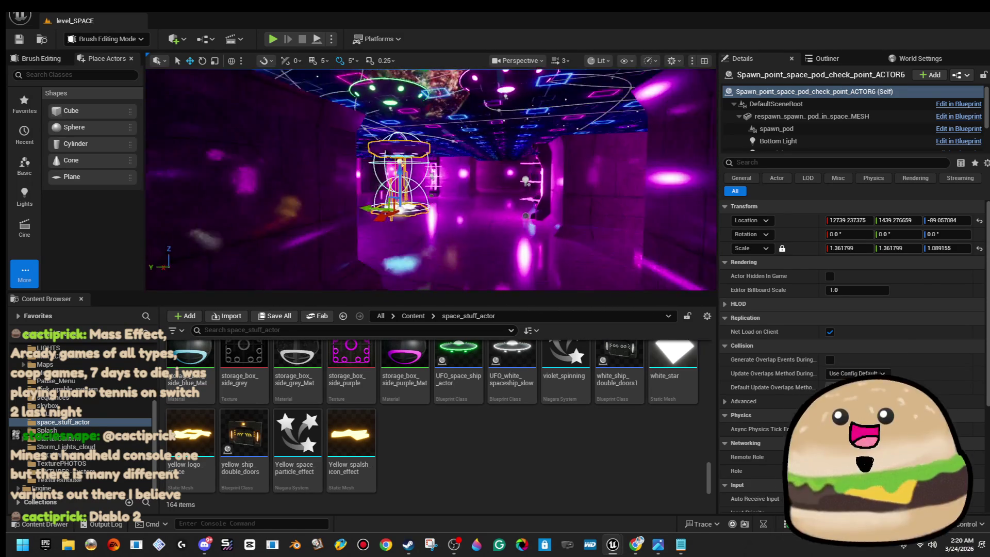
{"action": "right_click", "coordinate": [440, 437]}
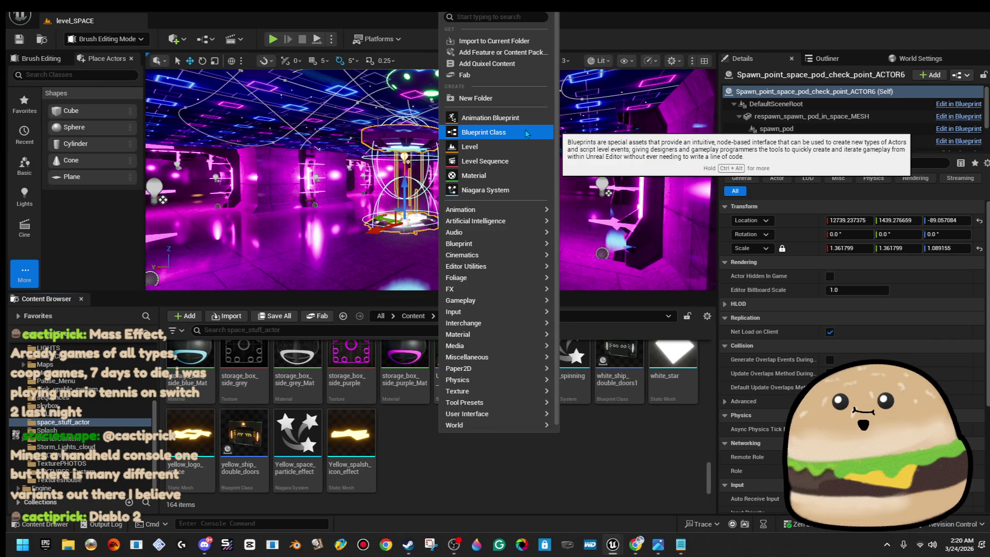
Create a User Widget Blueprint named White_flash_teleport_ and open it in the designer
{"action": "type", "text": "widget"}
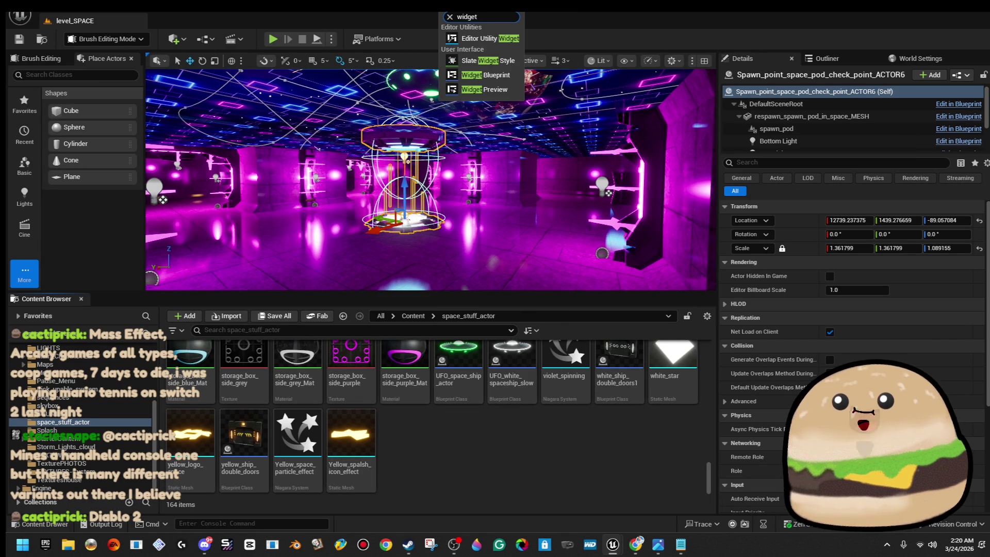
{"action": "left_click", "coordinate": [509, 78]}
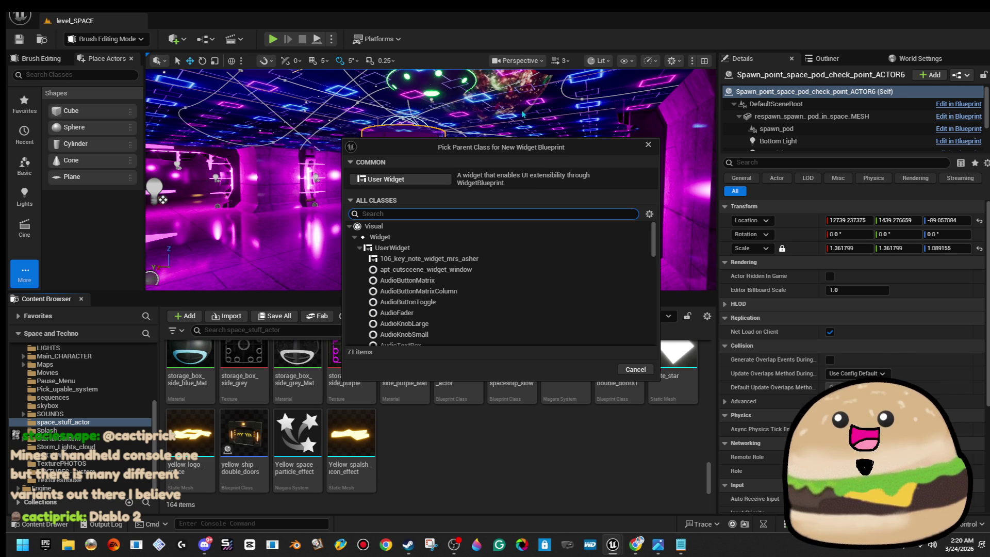
{"action": "left_click", "coordinate": [445, 178]}
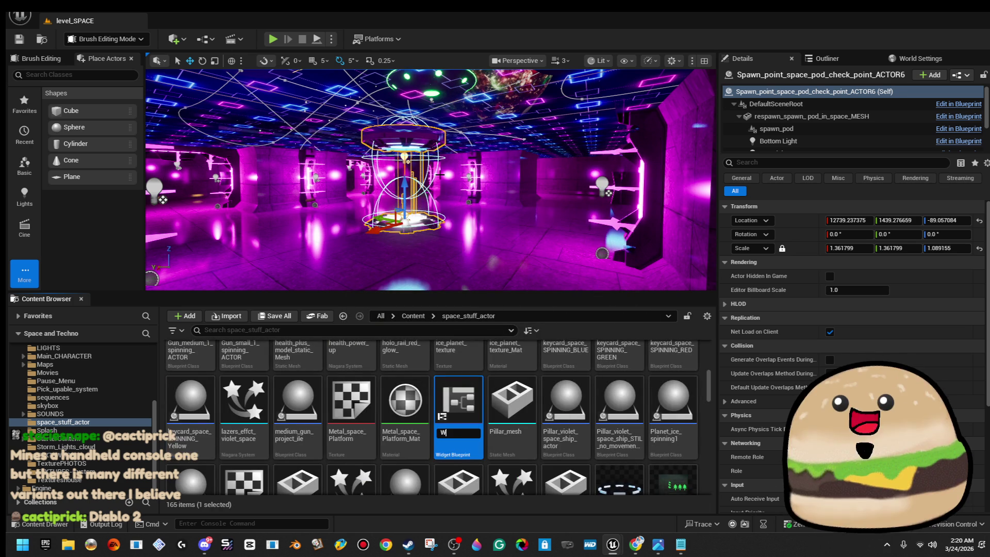
{"action": "type", "text": "hite_flash"}
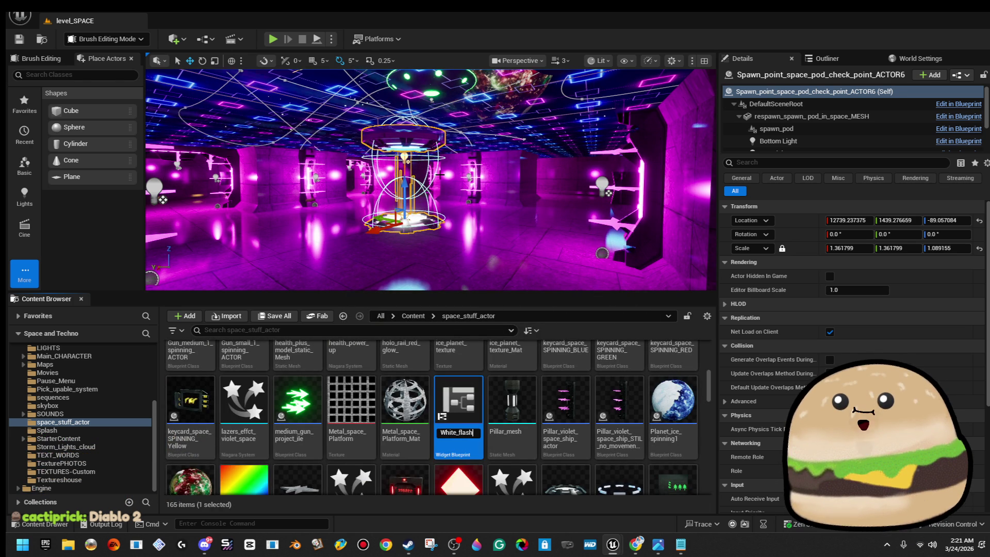
{"action": "type", "text": "teleport_"}
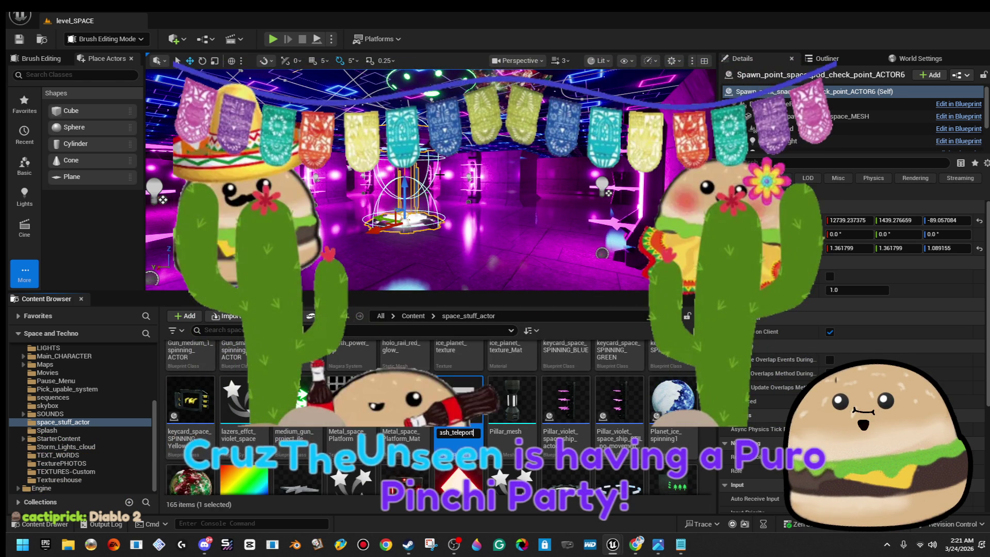
{"action": "key", "text": "Return"}
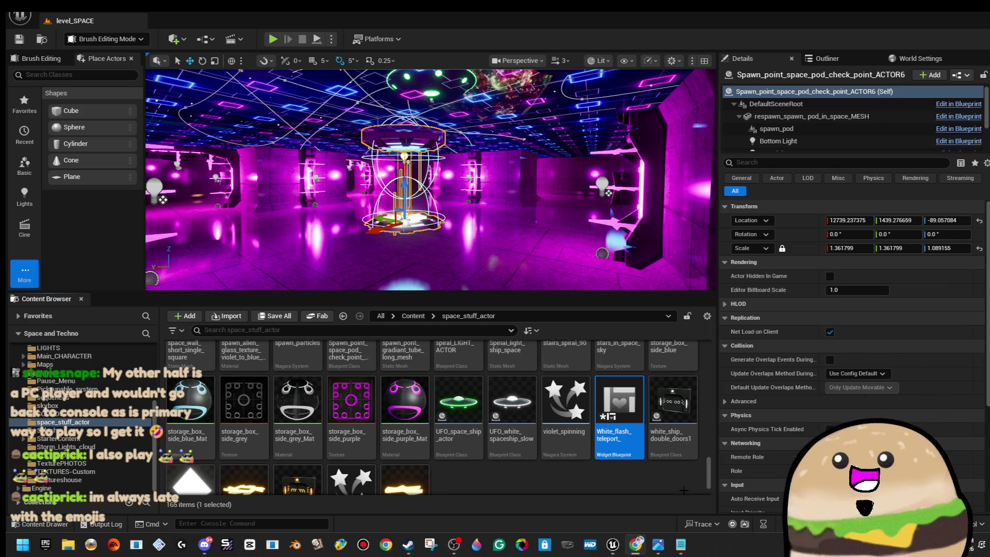
{"action": "double_click", "coordinate": [627, 410]}
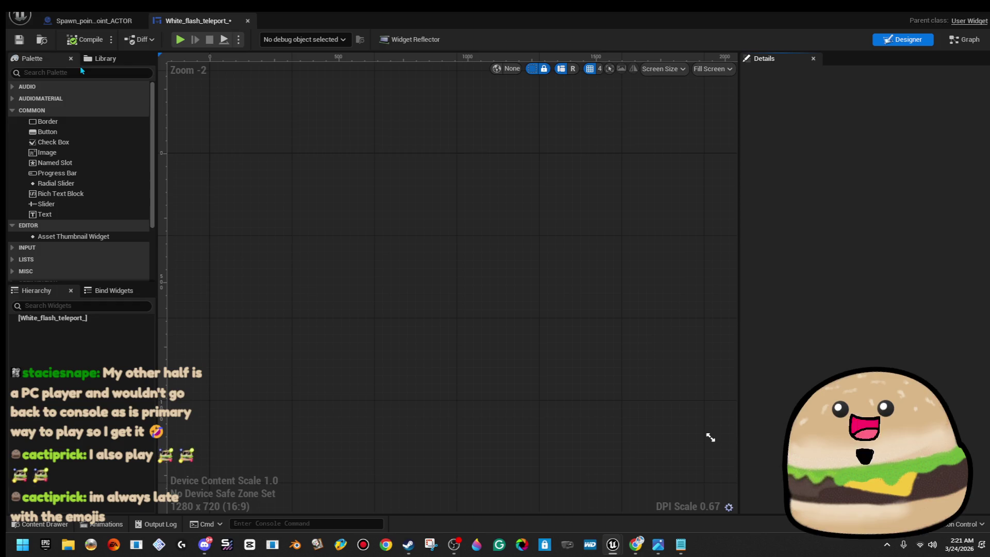
Add a Canvas Panel as the widget's root and clear the palette search
{"action": "left_click", "coordinate": [65, 72]}
{"action": "scroll", "coordinate": [86, 189], "scroll_direction": "down", "scroll_amount": 5}
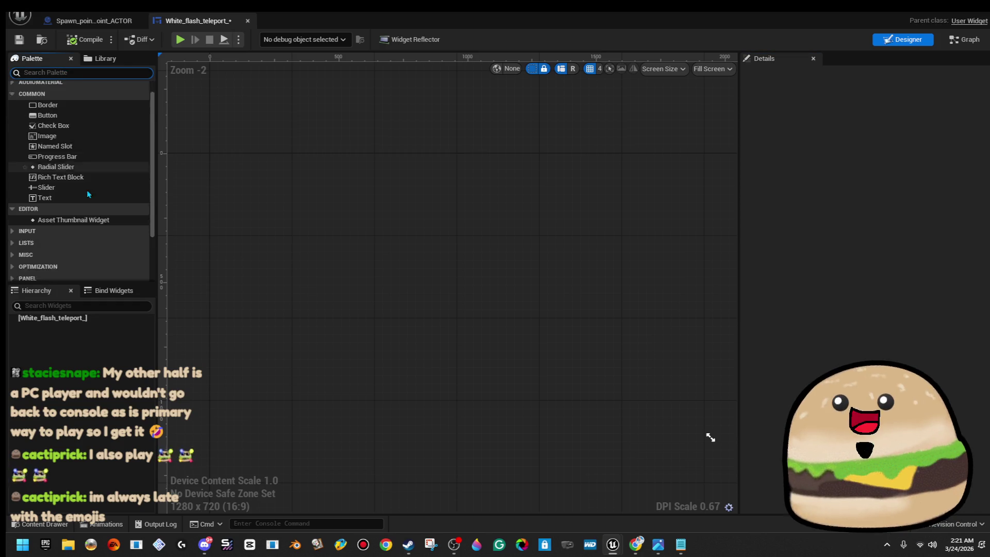
{"action": "scroll", "coordinate": [100, 190], "scroll_direction": "up", "scroll_amount": 5}
{"action": "type", "text": "ca"}
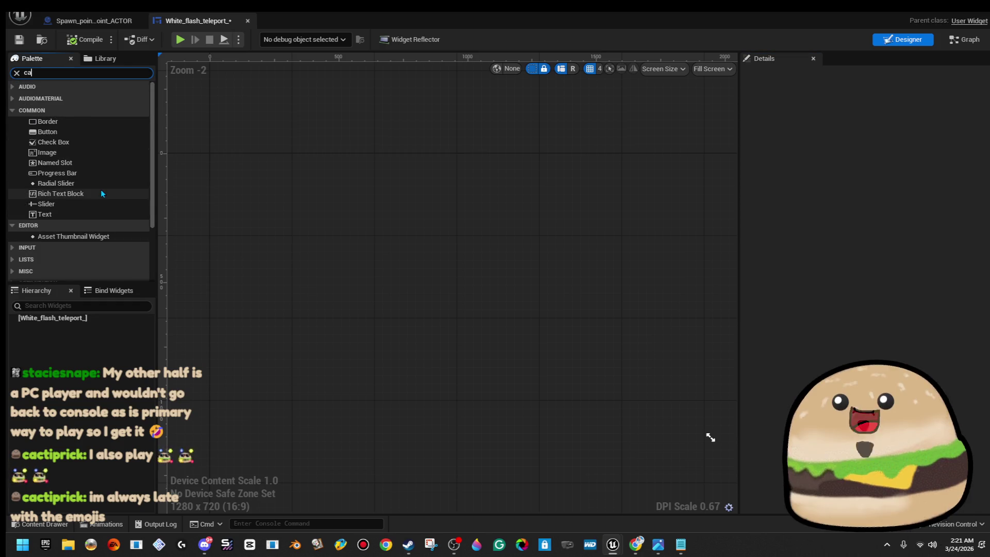
{"action": "mouse_move", "coordinate": [88, 101]}
{"action": "left_mouse_down"}
{"action": "mouse_move", "coordinate": [416, 202]}
{"action": "mouse_move", "coordinate": [525, 260]}
{"action": "mouse_move", "coordinate": [499, 134]}
{"action": "left_mouse_up"}
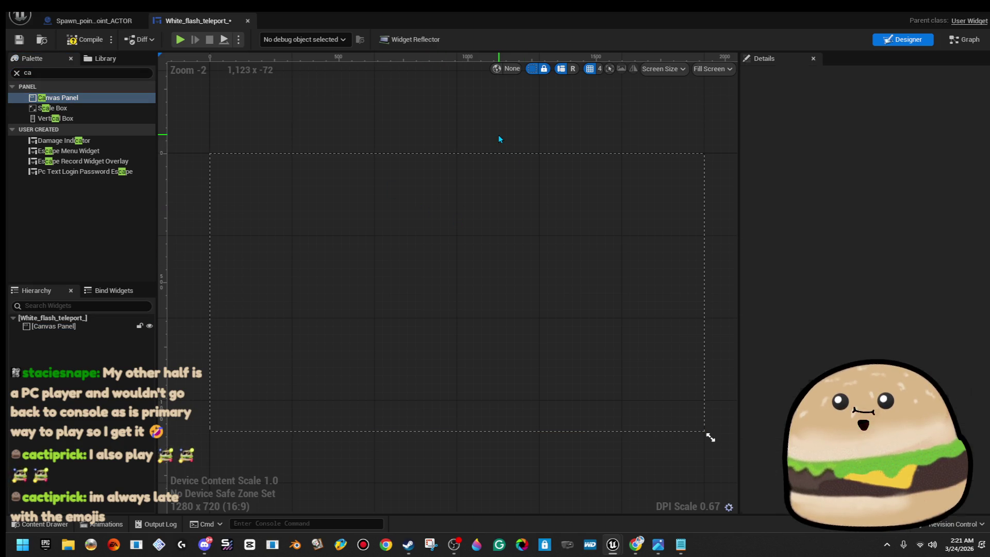
{"action": "left_click", "coordinate": [493, 196]}
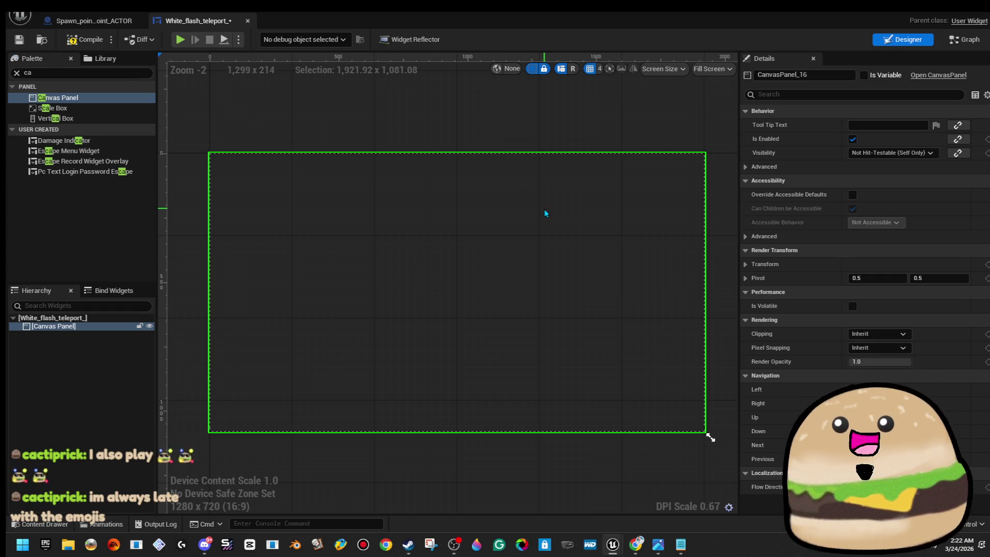
{"action": "left_click", "coordinate": [77, 73]}
{"action": "key", "text": "ctrl+a"}
{"action": "key", "text": "BackSpace"}
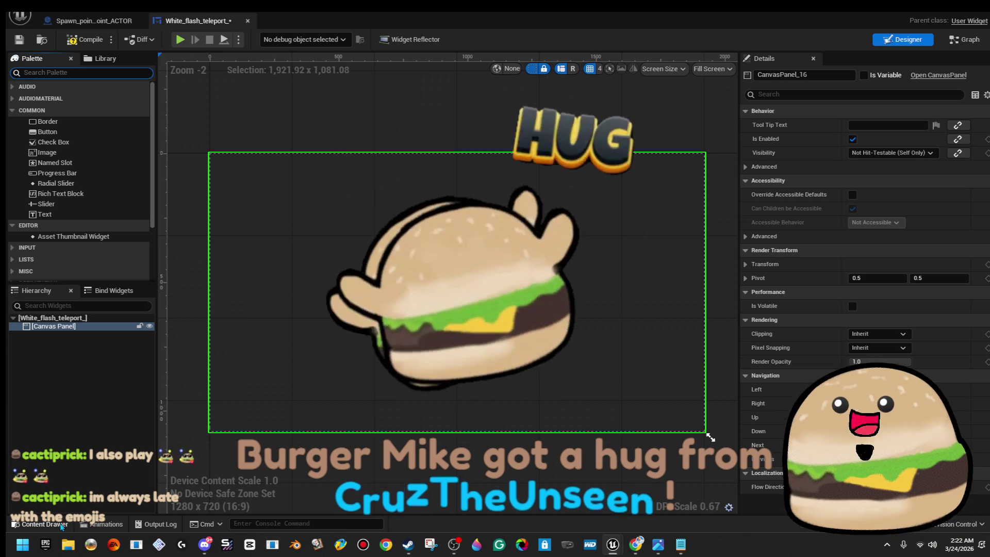
Add a new animation named White_flash to the widget
{"action": "left_click", "coordinate": [85, 524]}
{"action": "left_click", "coordinate": [46, 345]}
{"action": "type", "text": "Whi"}
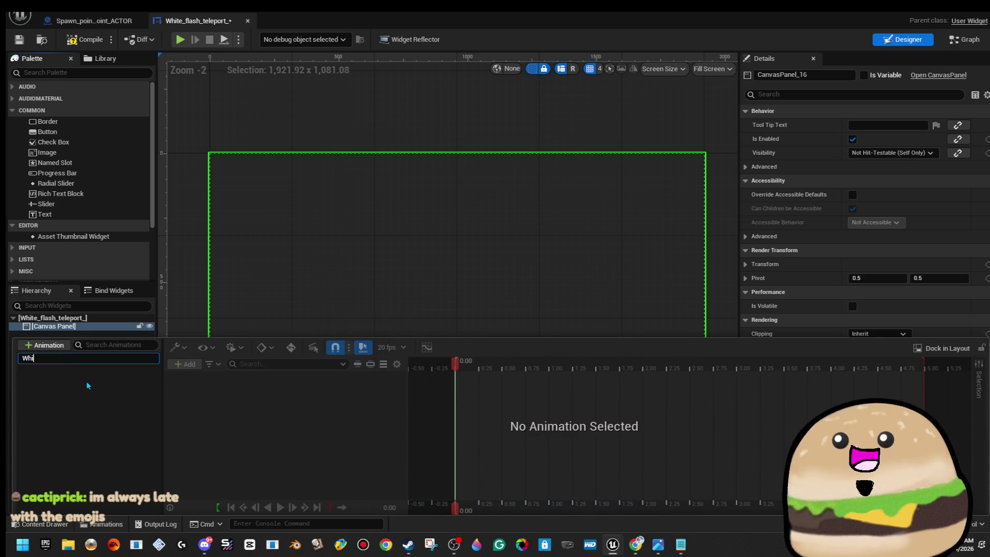
{"action": "type", "text": "te_flash"}
{"action": "key", "text": "Return"}
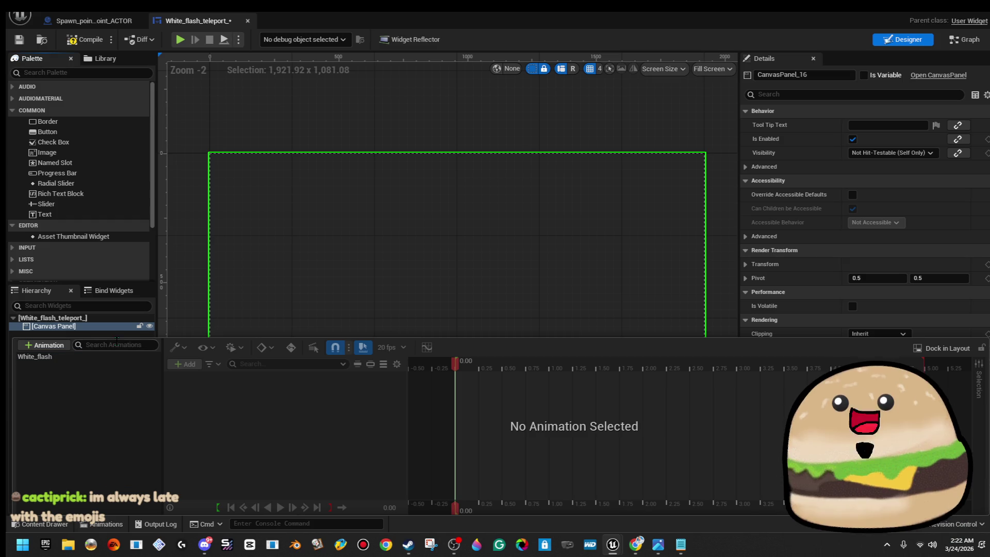
Place an Image widget stretched to cover the whole canvas
{"action": "left_click", "coordinate": [187, 364]}
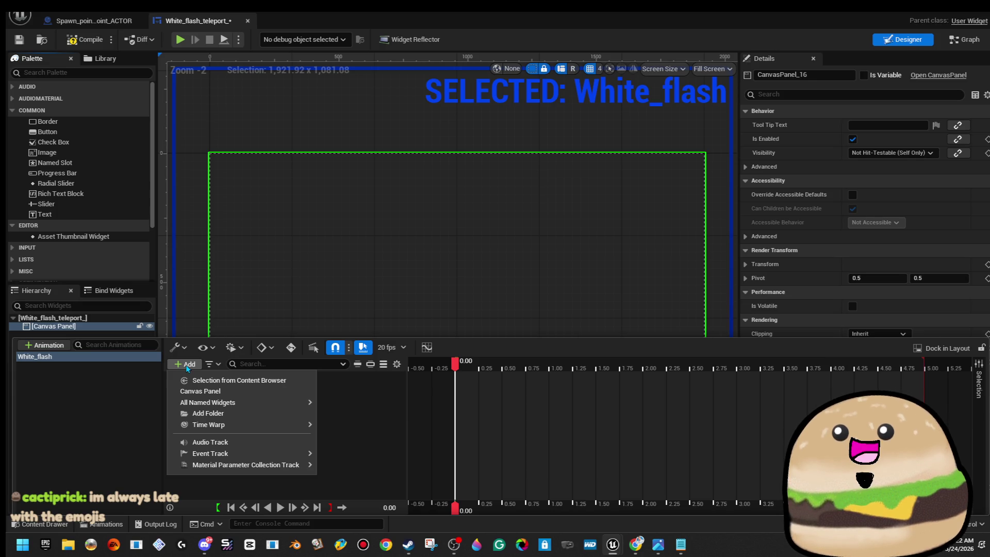
{"action": "type", "text": "im"}
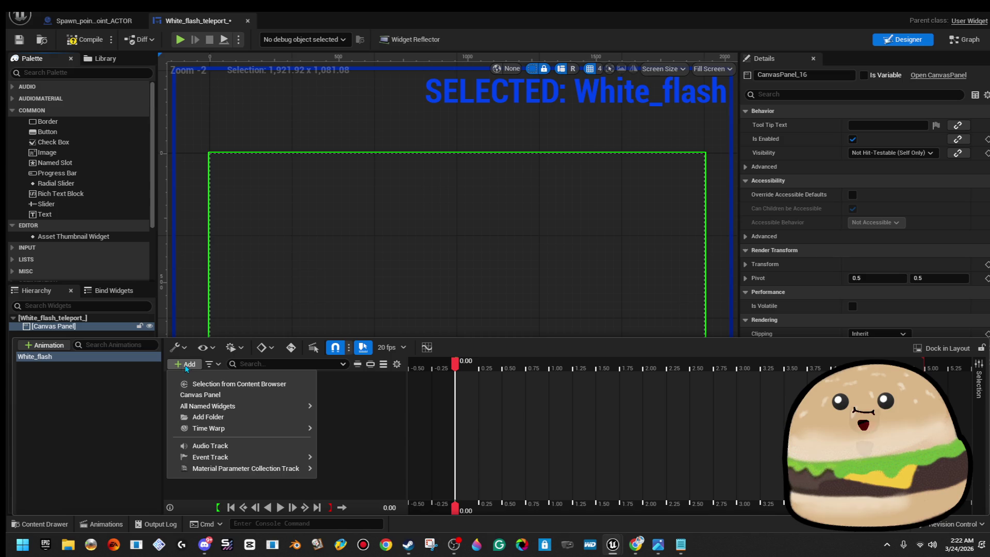
{"action": "mouse_move", "coordinate": [308, 431]}
{"action": "left_click", "coordinate": [373, 403]}
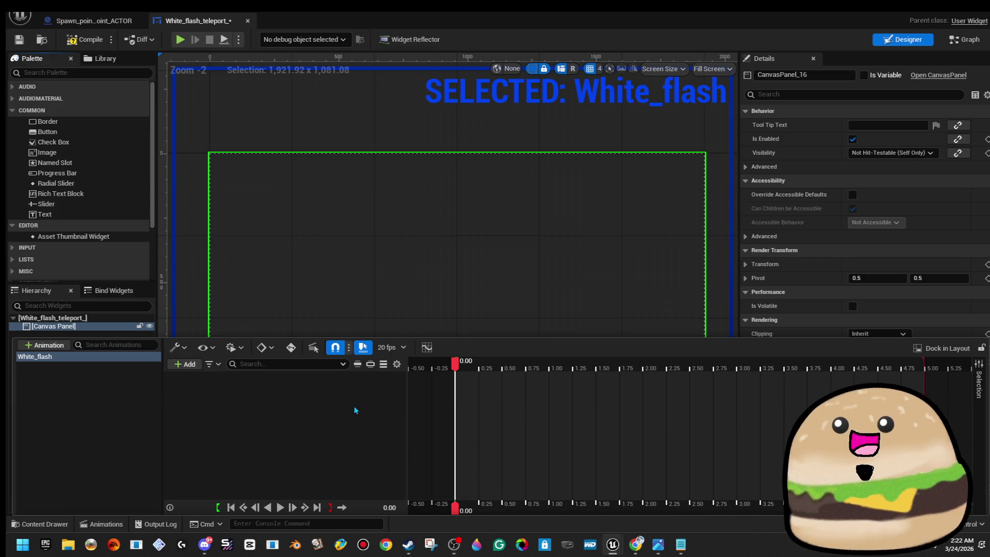
{"action": "left_click", "coordinate": [170, 367]}
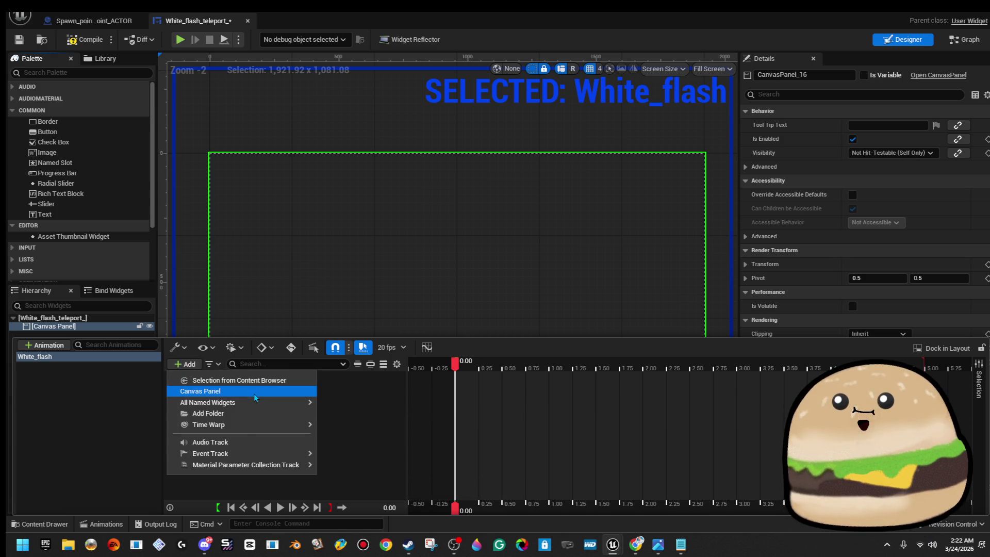
{"action": "left_click", "coordinate": [94, 154]}
{"action": "mouse_move", "coordinate": [93, 155]}
{"action": "left_mouse_down"}
{"action": "mouse_move", "coordinate": [288, 248]}
{"action": "mouse_move", "coordinate": [413, 332]}
{"action": "mouse_move", "coordinate": [231, 437]}
{"action": "mouse_move", "coordinate": [593, 197]}
{"action": "mouse_move", "coordinate": [715, 143]}
{"action": "left_mouse_up"}
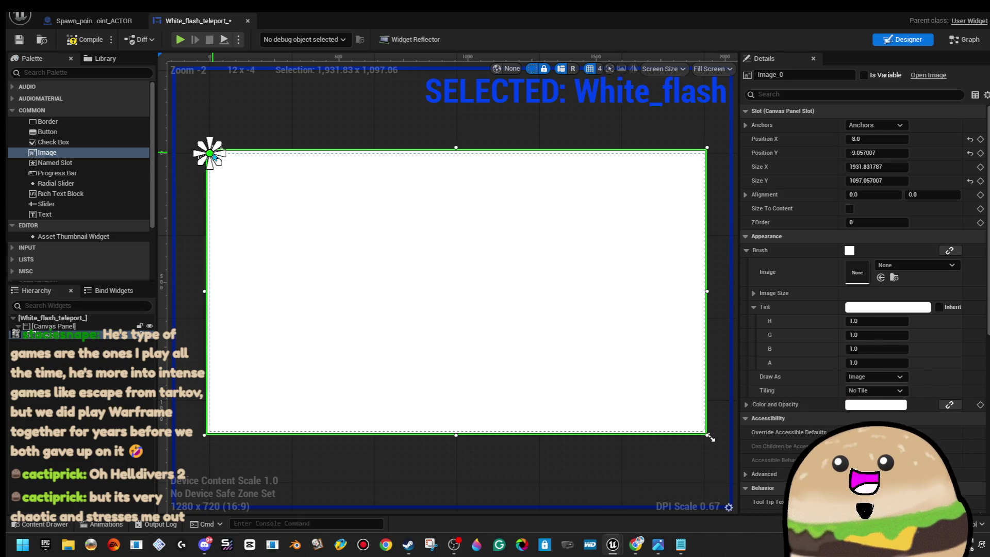
Anchor the image at the centre and compile the widget blueprint
{"action": "left_click", "coordinate": [895, 124]}
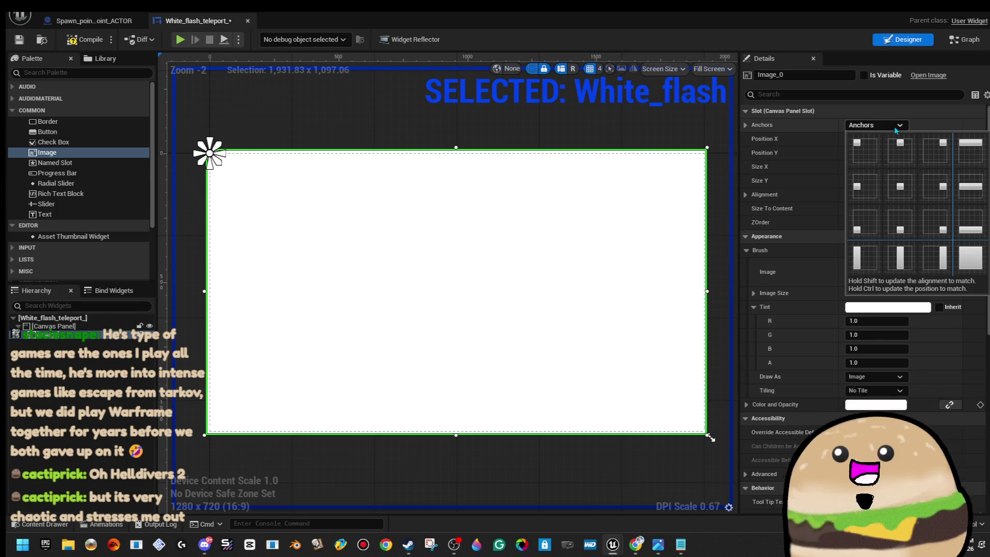
{"action": "left_click", "coordinate": [912, 195]}
{"action": "left_click", "coordinate": [273, 115]}
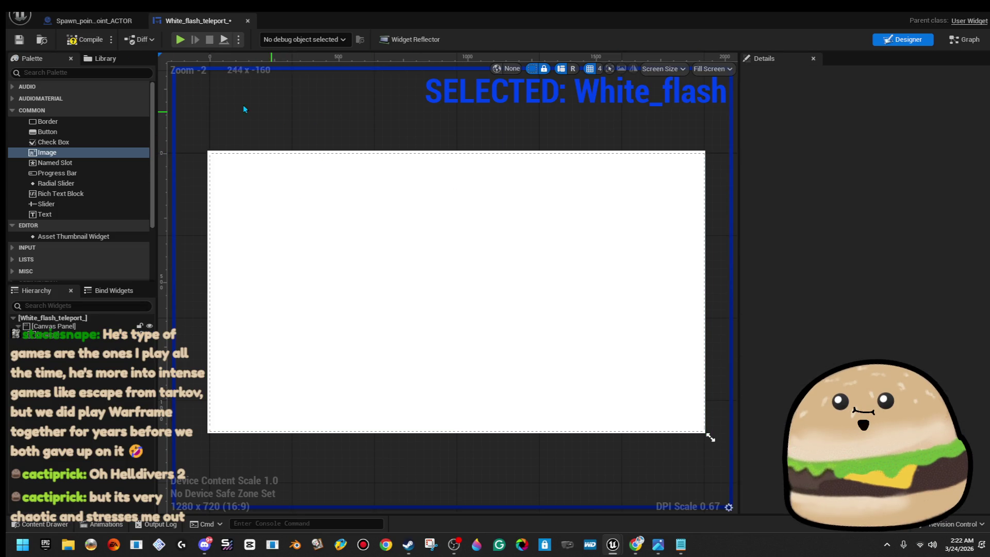
{"action": "left_click", "coordinate": [94, 43]}
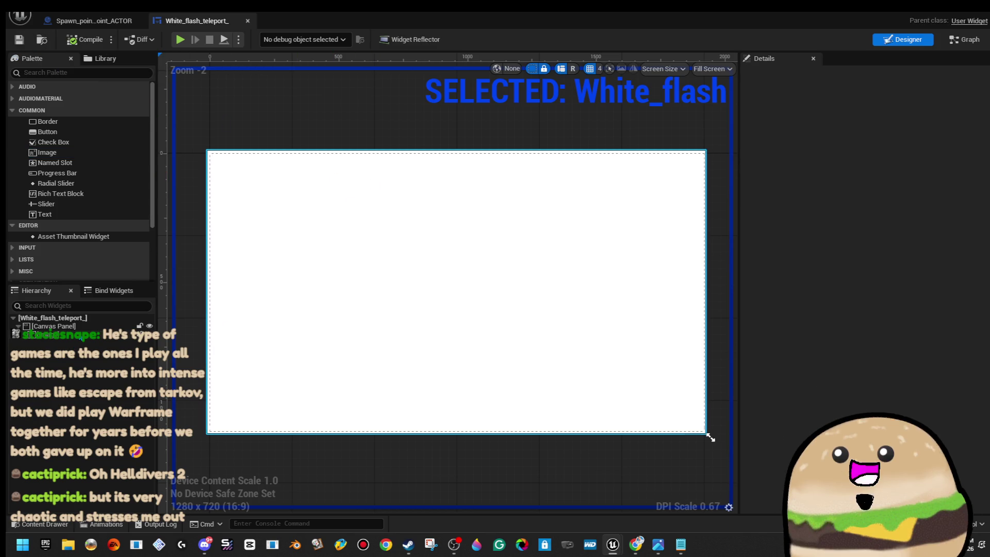
Reselect the image and bring up the animation timeline
{"action": "left_click", "coordinate": [62, 334]}
{"action": "right_click", "coordinate": [79, 335]}
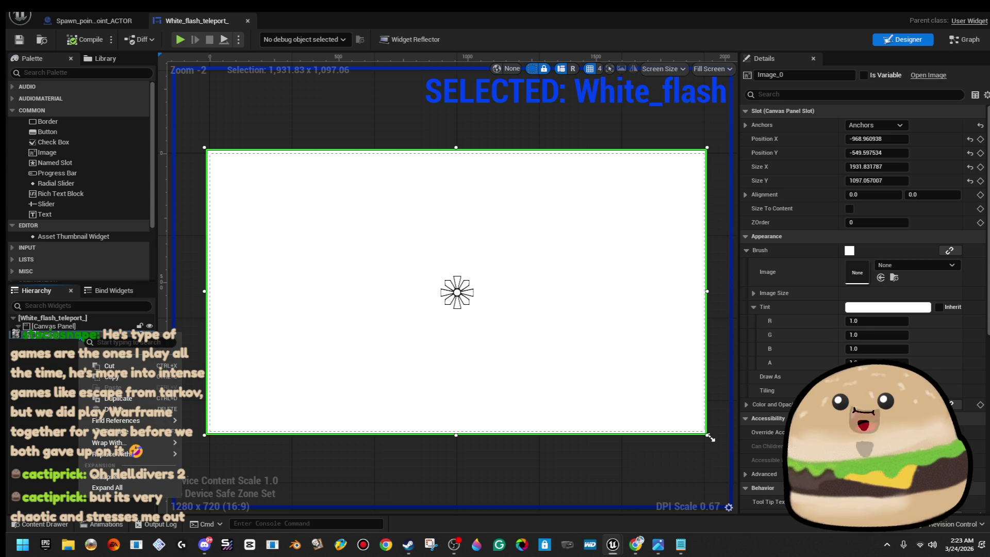
{"action": "left_click", "coordinate": [114, 409]}
{"action": "left_click", "coordinate": [108, 524]}
{"action": "left_click", "coordinate": [323, 299]}
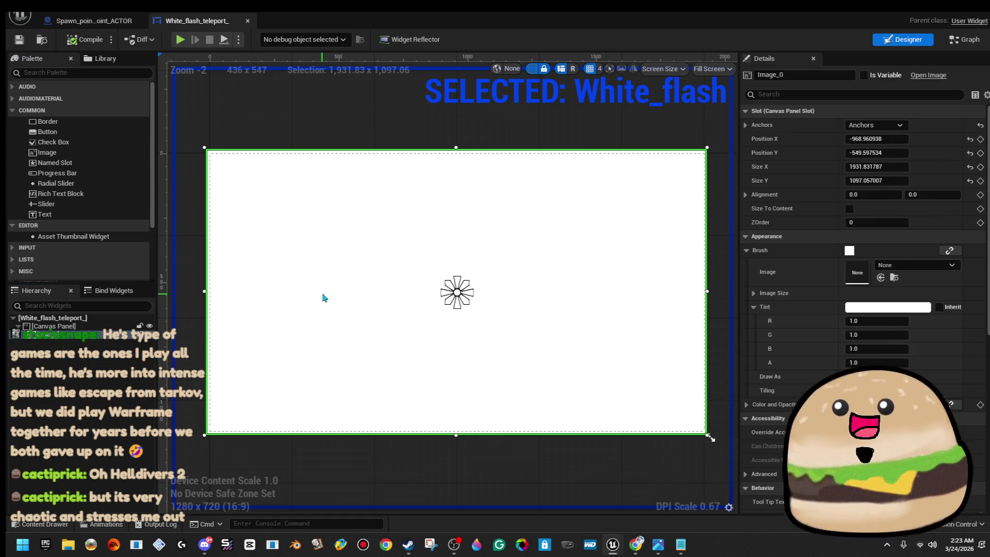
{"action": "left_click", "coordinate": [105, 524]}
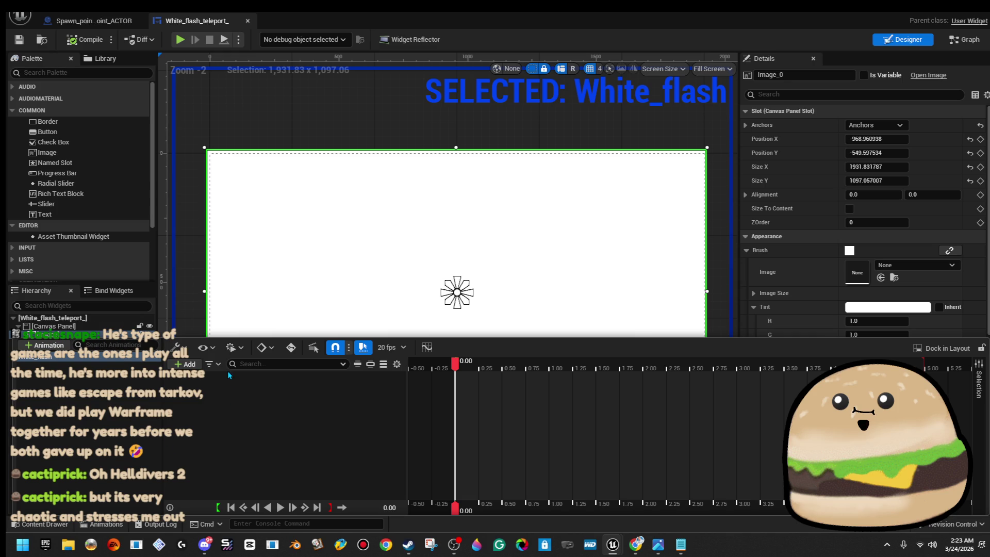
Add Image_0 to White_flash with a Render Opacity track
{"action": "right_click", "coordinate": [228, 372]}
{"action": "left_click", "coordinate": [327, 389]}
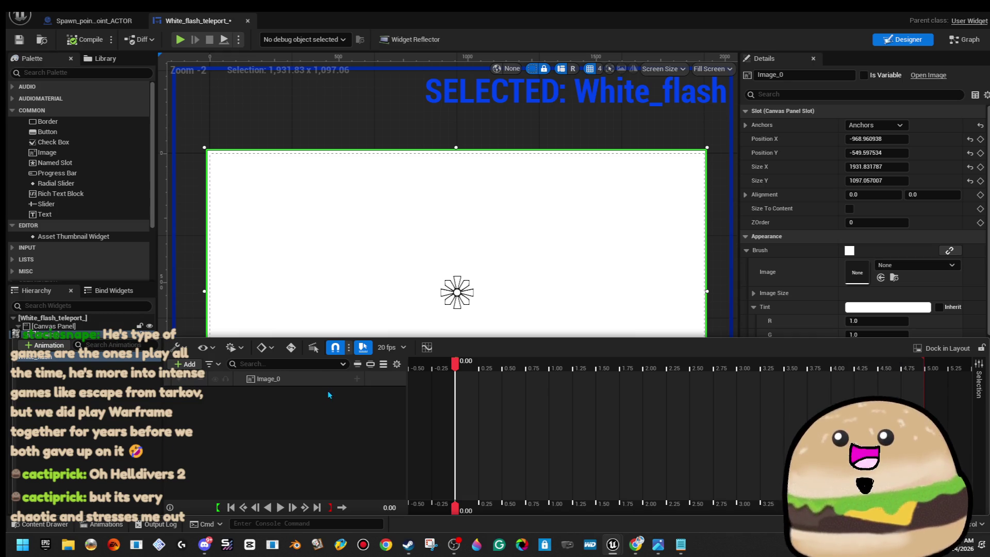
{"action": "left_click", "coordinate": [357, 379]}
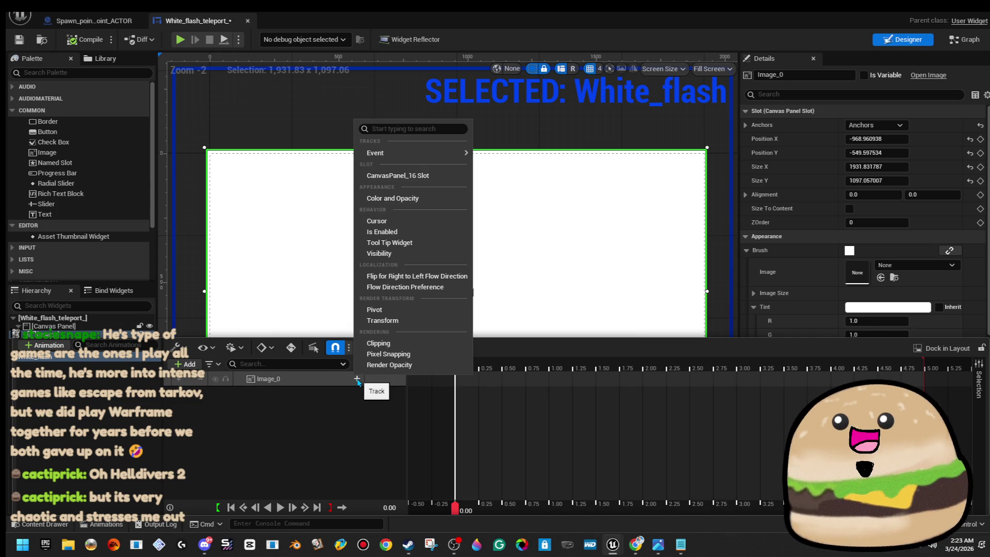
{"action": "left_click", "coordinate": [410, 365]}
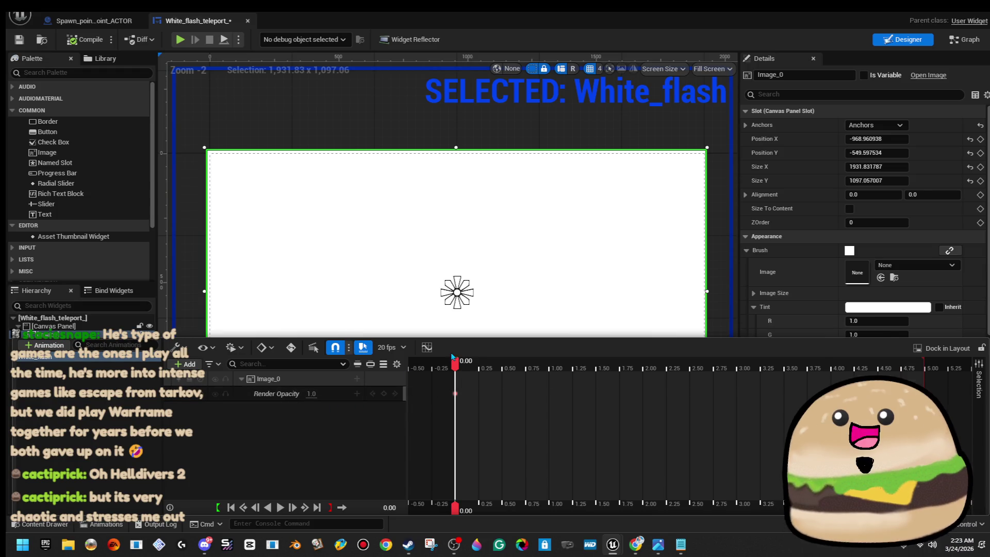
Key Render Opacity from 1.0 down to 0.0 at 0.5 seconds and preview the fade
{"action": "left_click_drag", "start_coordinate": [462, 365], "coordinate": [480, 364]}
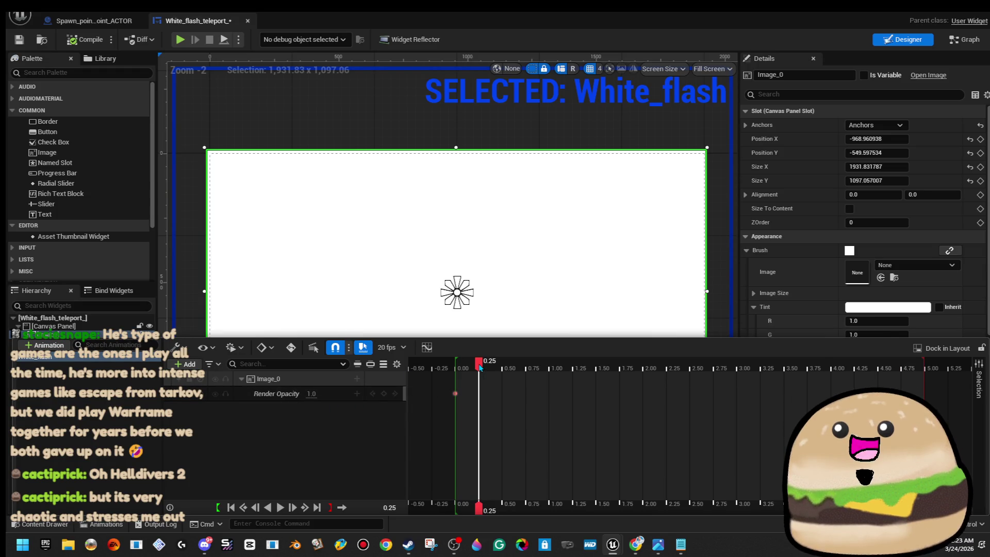
{"action": "left_click", "coordinate": [313, 393]}
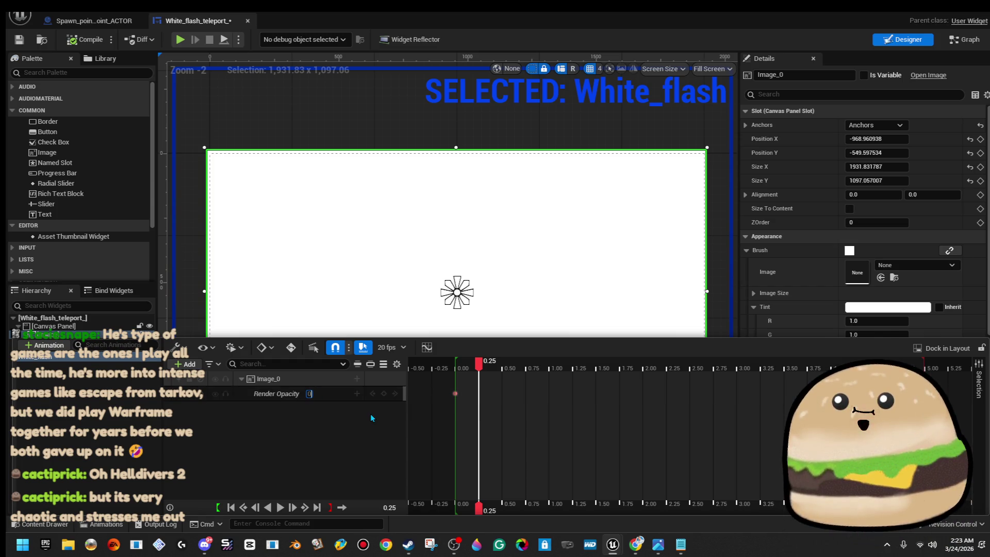
{"action": "key", "text": "Return"}
{"action": "mouse_move", "coordinate": [473, 371]}
{"action": "left_mouse_down"}
{"action": "mouse_move", "coordinate": [456, 371]}
{"action": "mouse_move", "coordinate": [479, 370]}
{"action": "mouse_move", "coordinate": [484, 393]}
{"action": "mouse_move", "coordinate": [493, 385]}
{"action": "mouse_move", "coordinate": [502, 401]}
{"action": "left_mouse_up"}
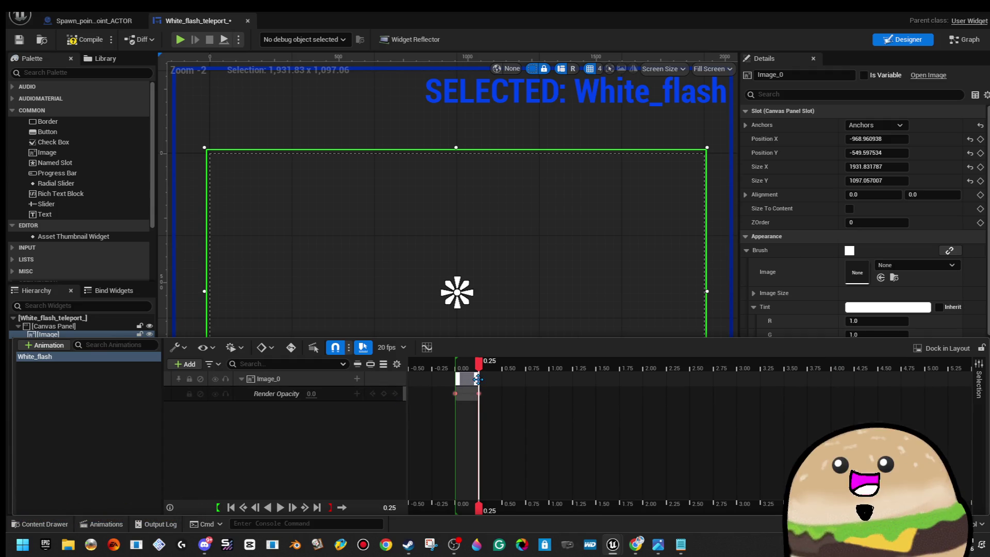
{"action": "mouse_move", "coordinate": [475, 379]}
{"action": "left_mouse_down"}
{"action": "mouse_move", "coordinate": [500, 380]}
{"action": "mouse_move", "coordinate": [506, 363]}
{"action": "mouse_move", "coordinate": [456, 377]}
{"action": "mouse_move", "coordinate": [490, 363]}
{"action": "left_mouse_up"}
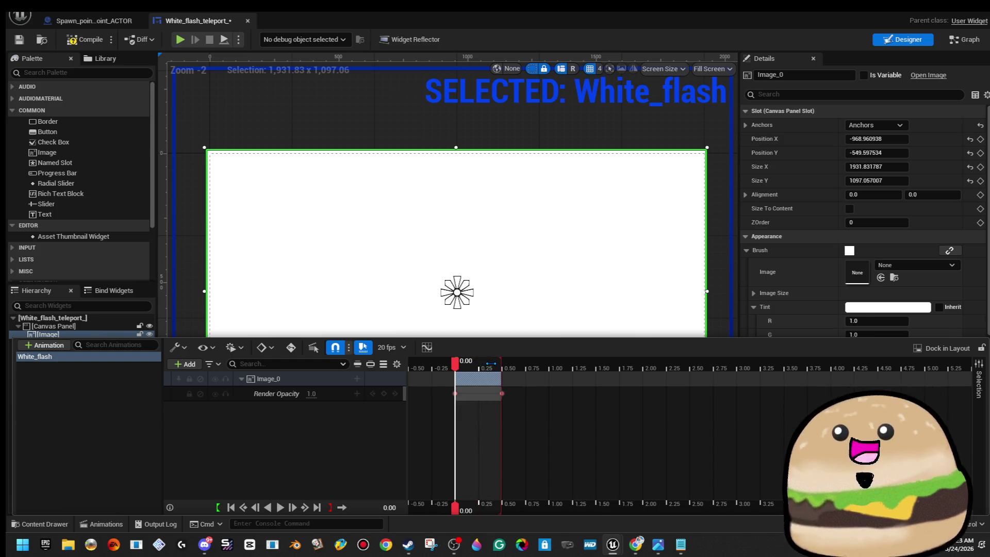
{"action": "key", "text": "space"}
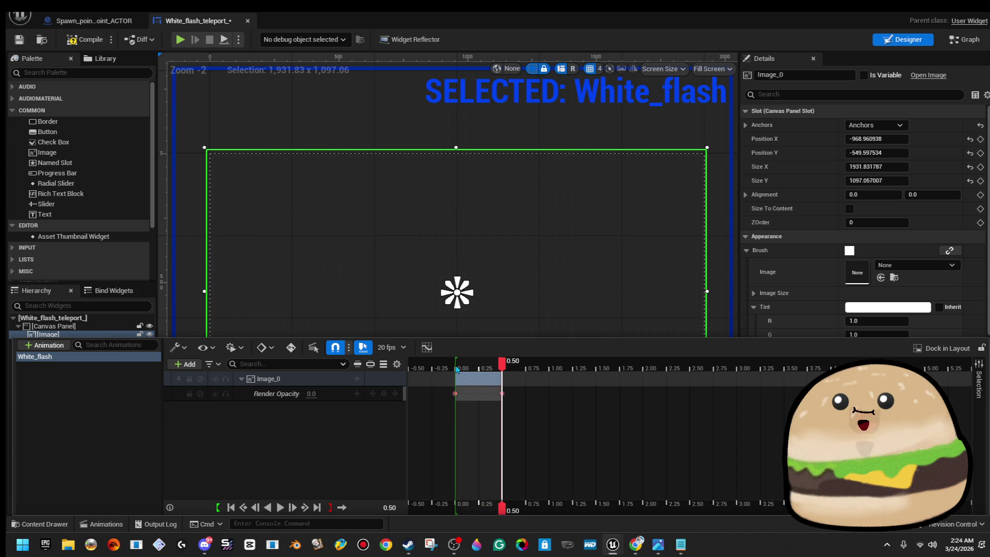
Compile and save the White_flash_teleport_ widget blueprint
{"action": "left_click", "coordinate": [85, 40]}
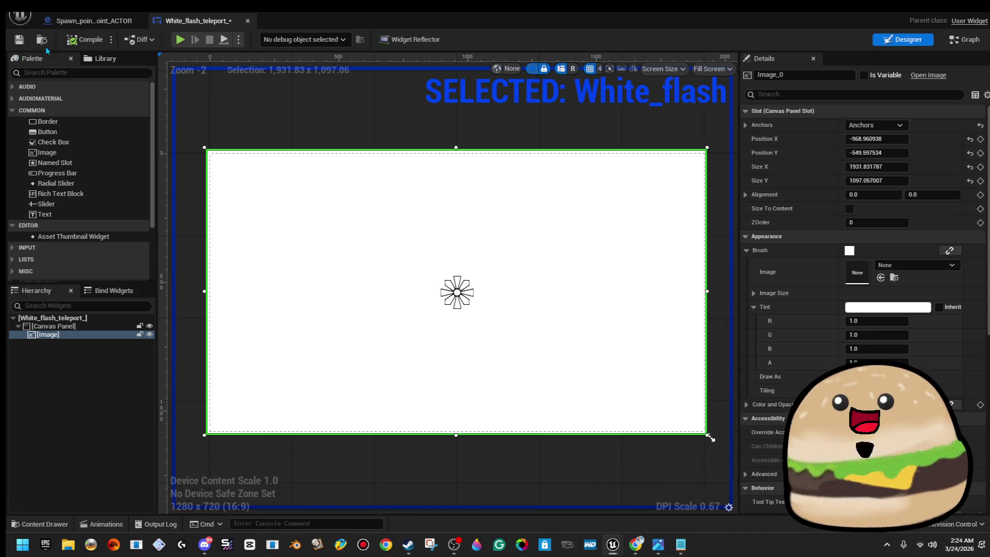
{"action": "left_click", "coordinate": [19, 40]}
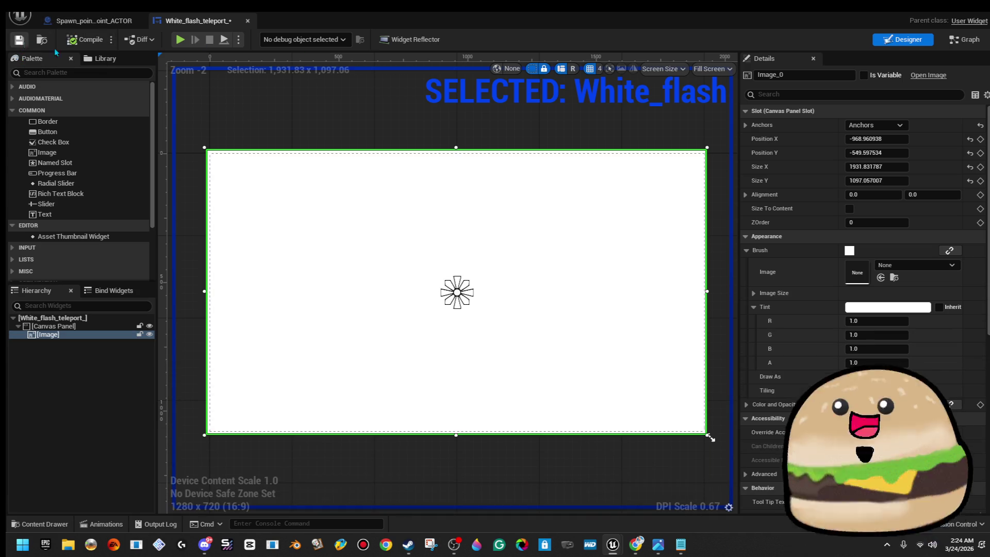
{"action": "left_click", "coordinate": [965, 40]}
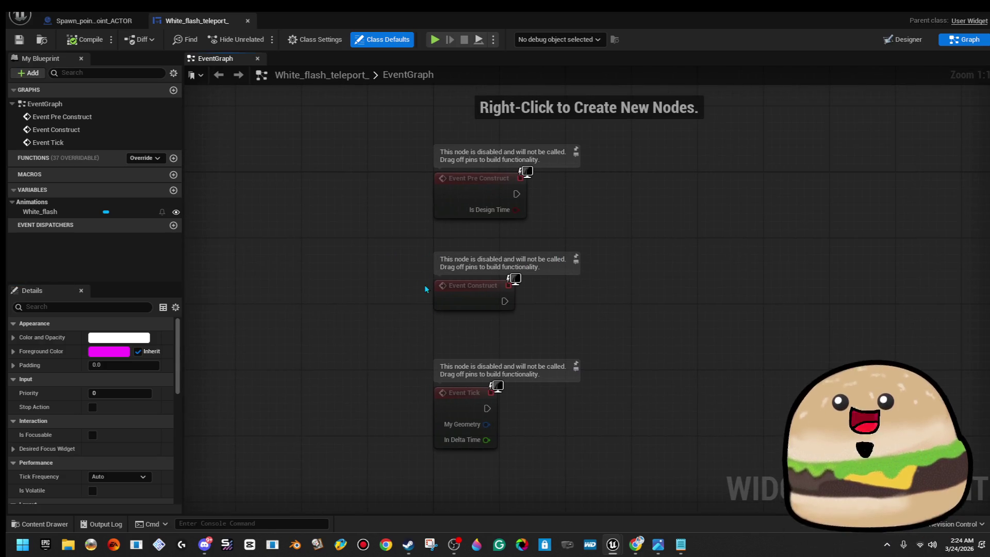
Replace unused events with Event Pre Construct playing White_flash, then compile and save
{"action": "left_click_drag", "start_coordinate": [419, 271], "coordinate": [535, 444]}
{"action": "key", "text": "Delete"}
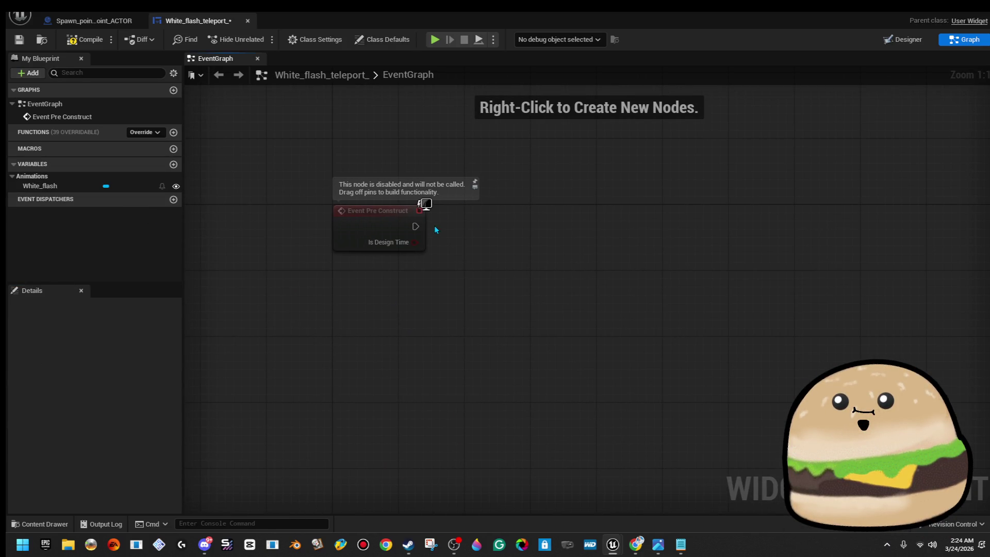
{"action": "left_click_drag", "start_coordinate": [428, 226], "coordinate": [517, 227]}
{"action": "type", "text": "play an"}
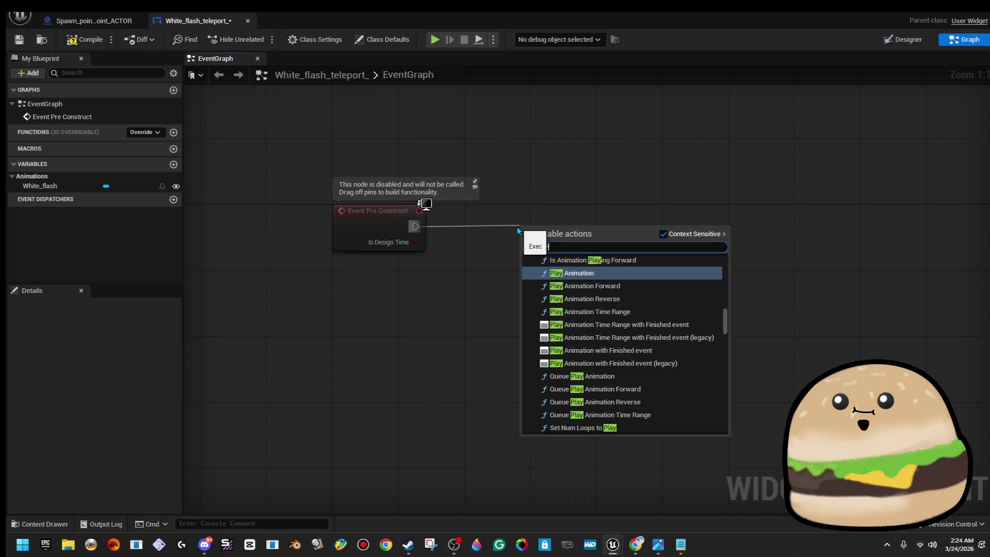
{"action": "key", "text": "Return"}
{"action": "left_click_drag", "start_coordinate": [591, 240], "coordinate": [598, 216]}
{"action": "left_click", "coordinate": [571, 270]}
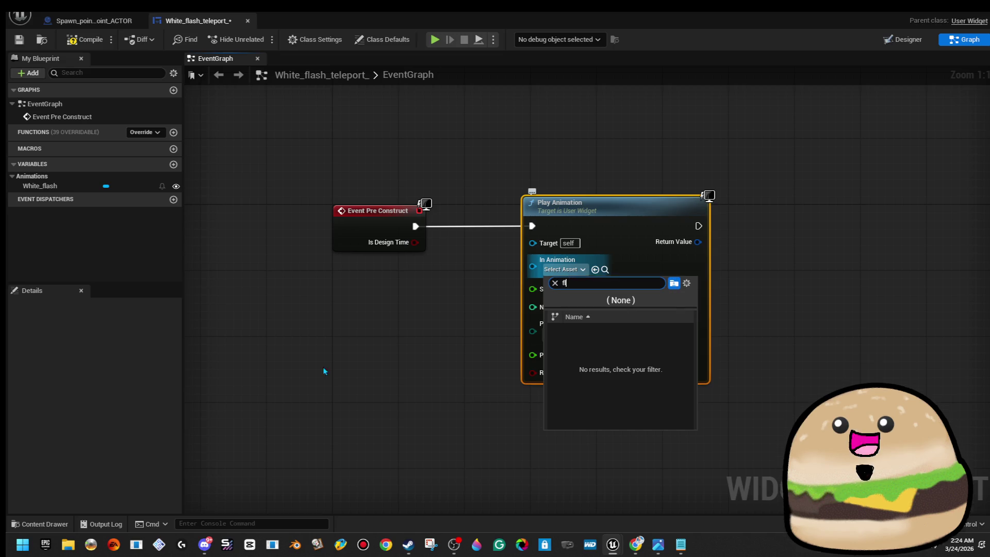
{"action": "mouse_move", "coordinate": [41, 186]}
{"action": "left_mouse_down"}
{"action": "mouse_move", "coordinate": [507, 242]}
{"action": "mouse_move", "coordinate": [534, 267]}
{"action": "mouse_move", "coordinate": [534, 247]}
{"action": "mouse_move", "coordinate": [534, 260]}
{"action": "left_mouse_up"}
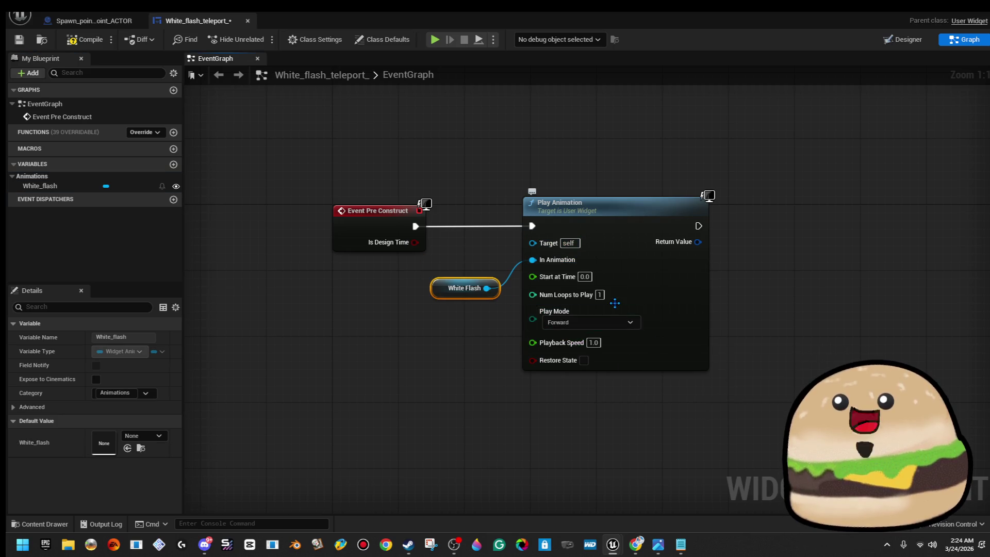
{"action": "key", "text": "F7"}
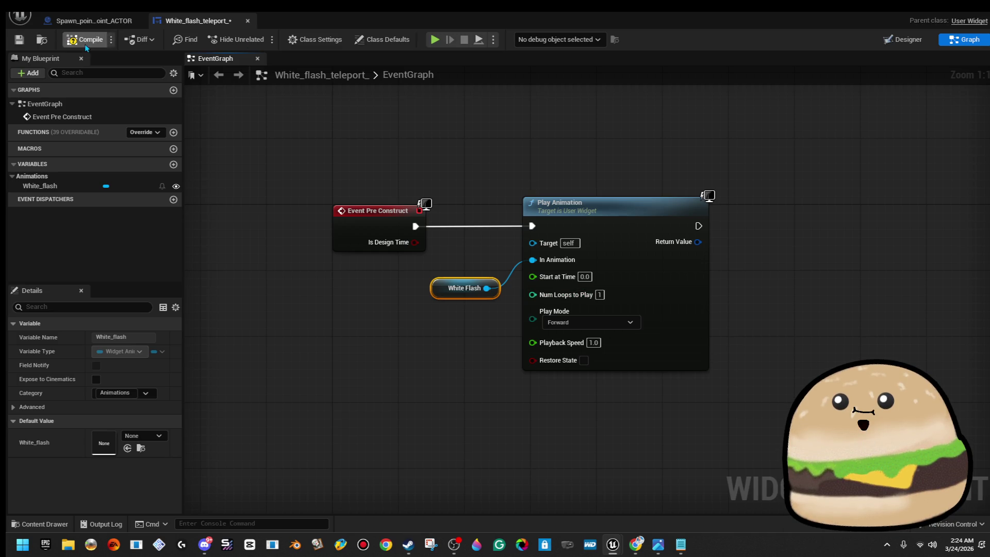
{"action": "key", "text": "ctrl+s"}
Add a Delay node after Play Animation
{"action": "left_click_drag", "start_coordinate": [675, 128], "coordinate": [444, 137]}
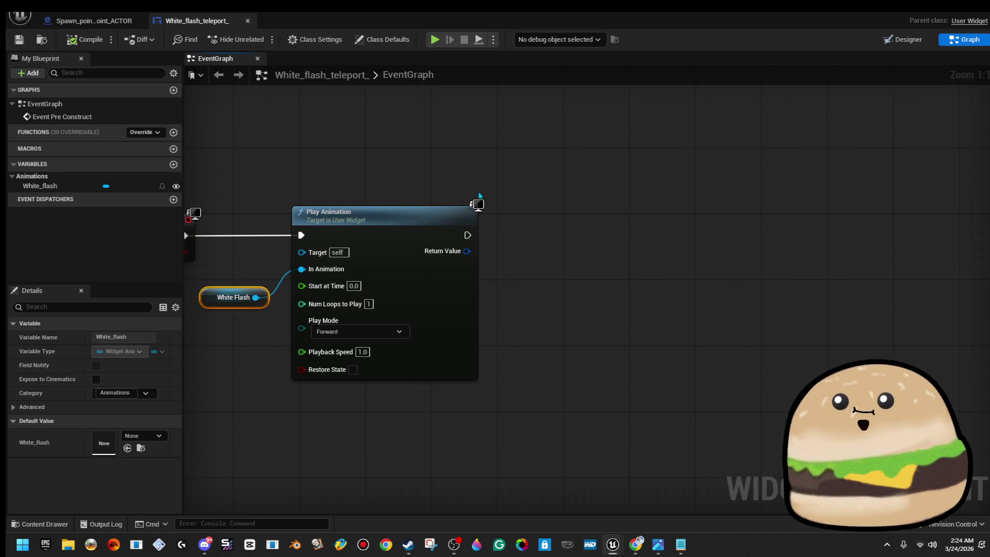
{"action": "left_click_drag", "start_coordinate": [468, 235], "coordinate": [537, 249]}
{"action": "type", "text": "delay"}
{"action": "key", "text": "Return"}
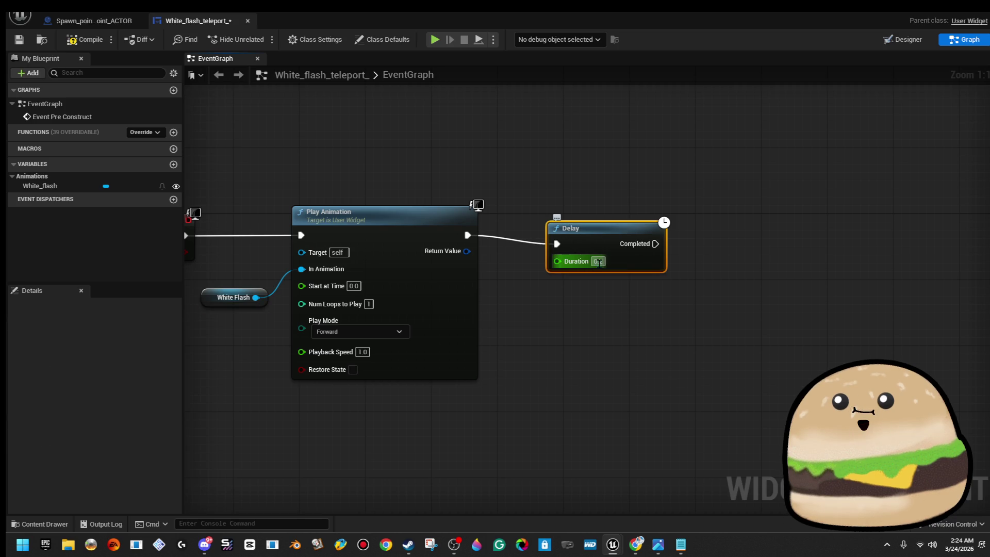
{"action": "left_click_drag", "start_coordinate": [654, 169], "coordinate": [608, 160]}
{"action": "left_click", "coordinate": [576, 204]}
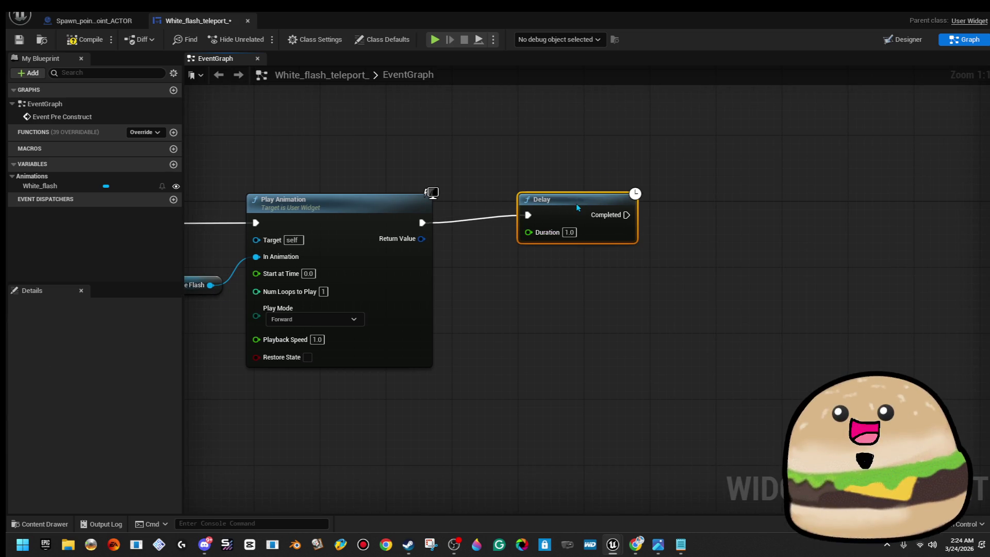
Add Remove from Parent after the 0.5-second Delay and compile the widget
{"action": "left_click_drag", "start_coordinate": [625, 219], "coordinate": [667, 217]}
{"action": "type", "text": "rem"}
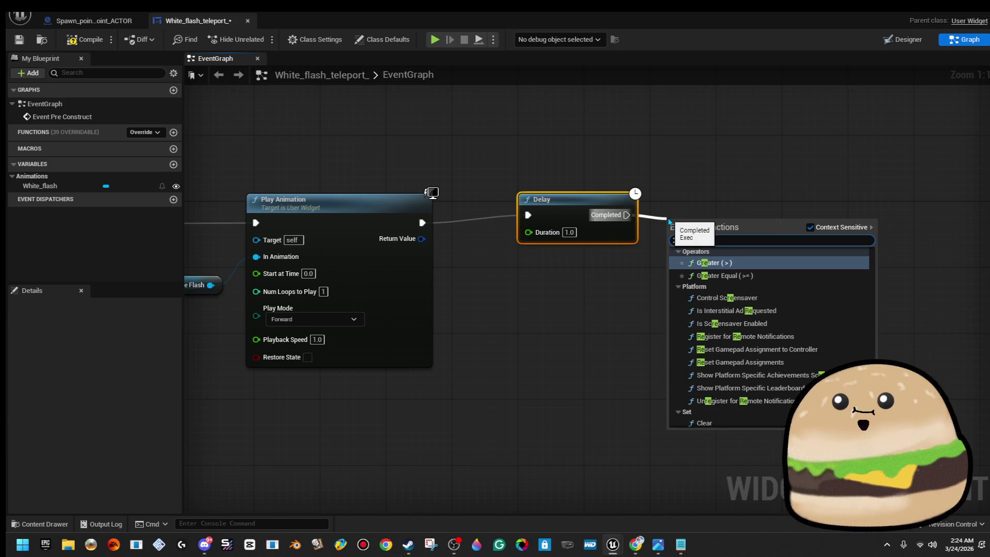
{"action": "left_click_drag", "start_coordinate": [557, 203], "coordinate": [565, 211]}
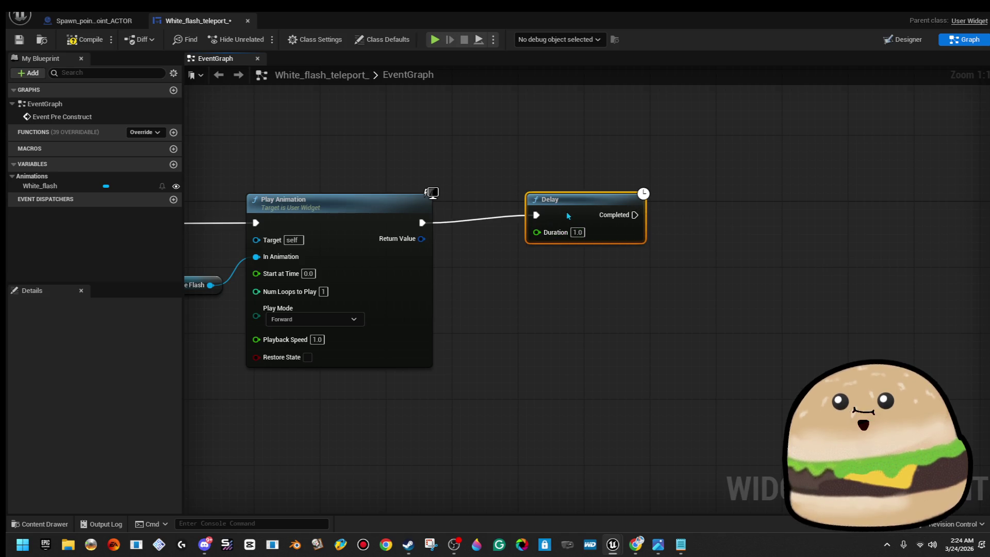
{"action": "left_click_drag", "start_coordinate": [634, 223], "coordinate": [719, 215]}
{"action": "type", "text": "remove from"}
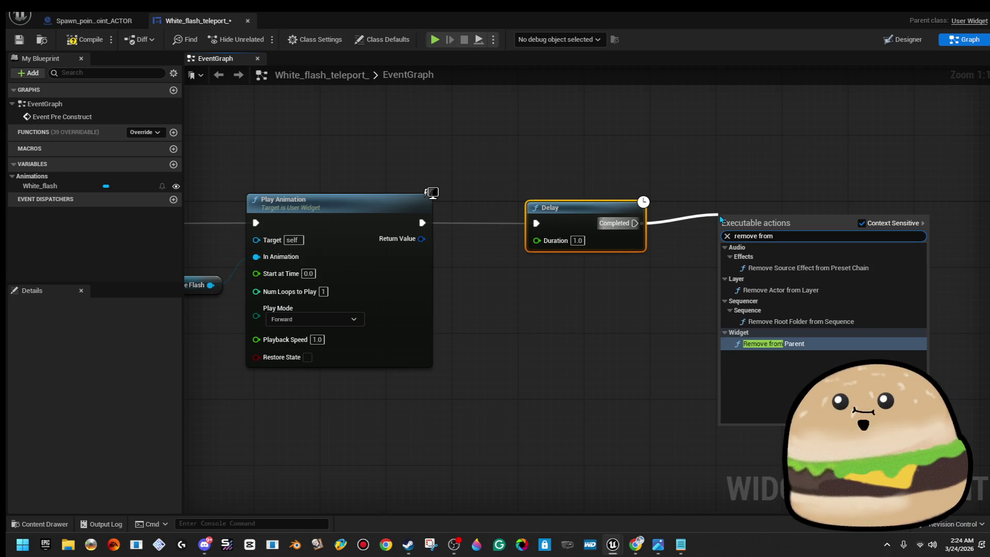
{"action": "key", "text": "Return"}
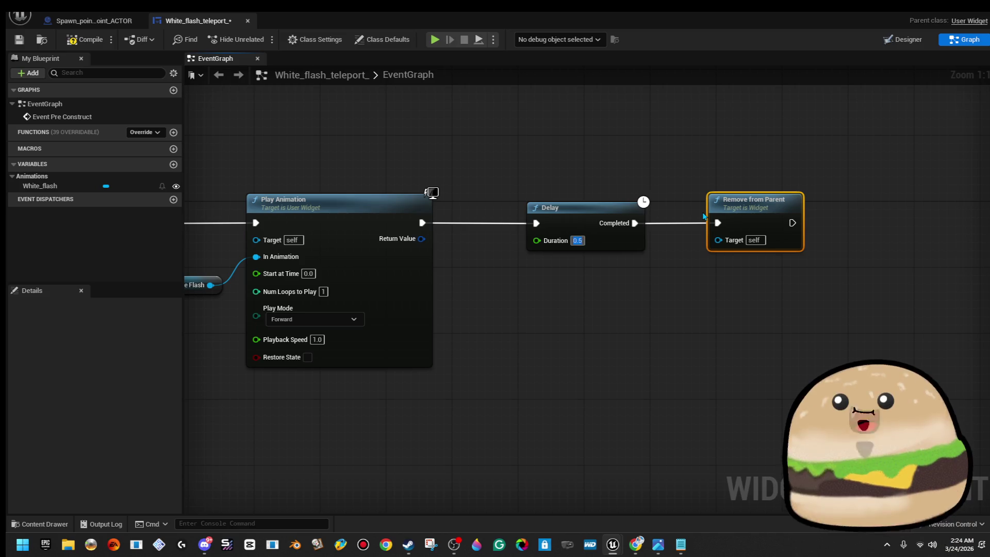
{"action": "left_click", "coordinate": [585, 181]}
{"action": "left_click", "coordinate": [66, 41]}
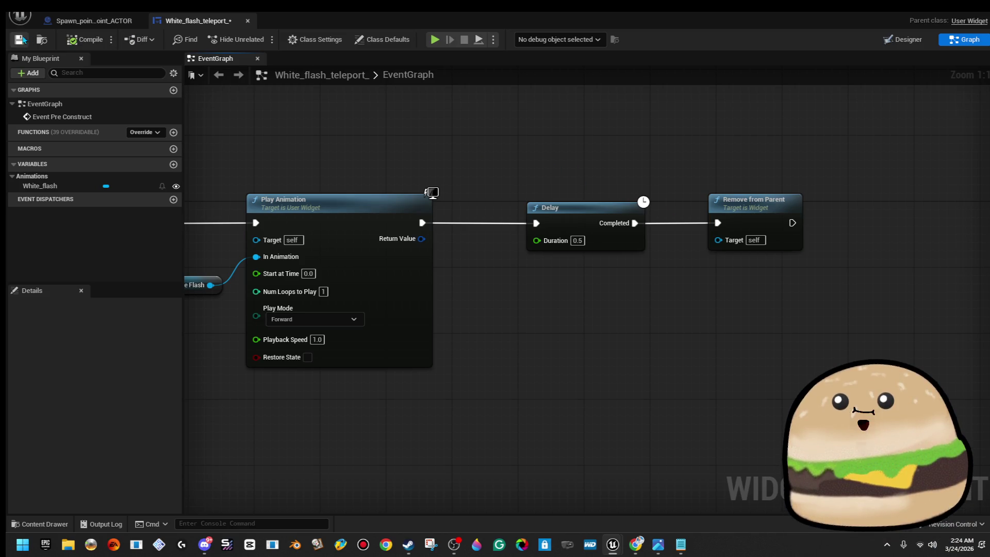
{"action": "left_click", "coordinate": [92, 21]}
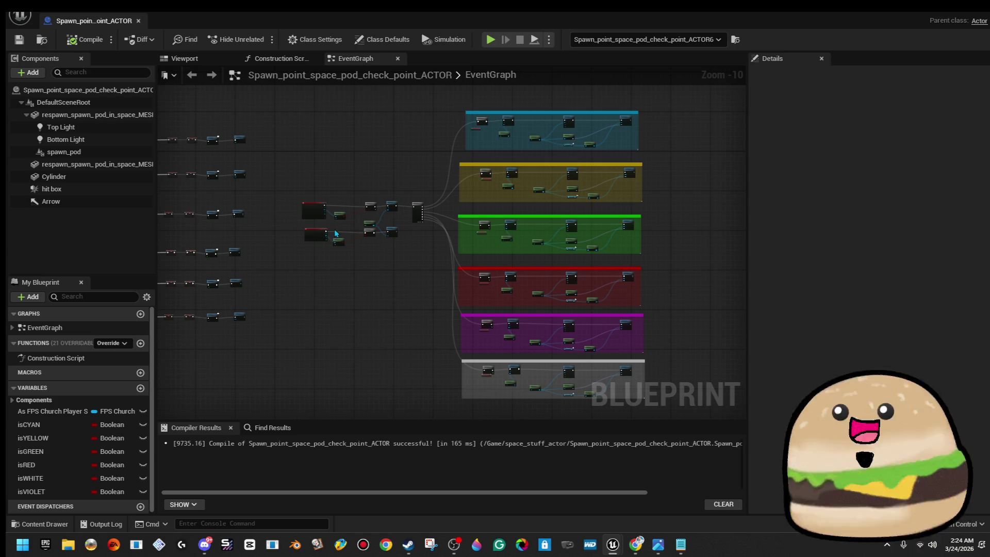
Add a Create Widget node after the cyan group's Set Control Rotation
{"action": "scroll", "coordinate": [334, 234], "scroll_direction": "up", "scroll_amount": 4}
{"action": "scroll", "coordinate": [435, 230], "scroll_direction": "up", "scroll_amount": 2}
{"action": "scroll", "coordinate": [434, 230], "scroll_direction": "down", "scroll_amount": 4}
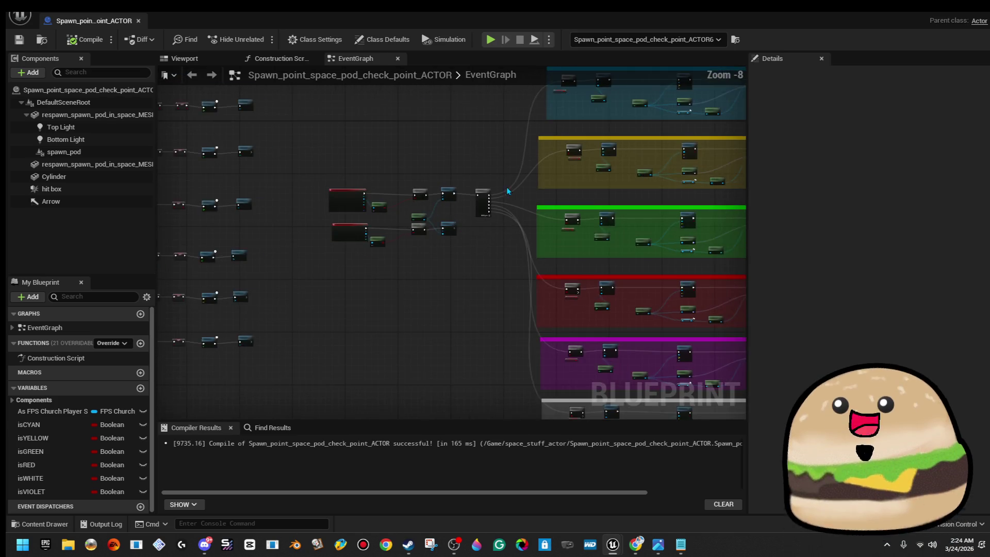
{"action": "left_click_drag", "start_coordinate": [609, 214], "coordinate": [257, 214]}
{"action": "scroll", "coordinate": [462, 118], "scroll_direction": "up", "scroll_amount": 4}
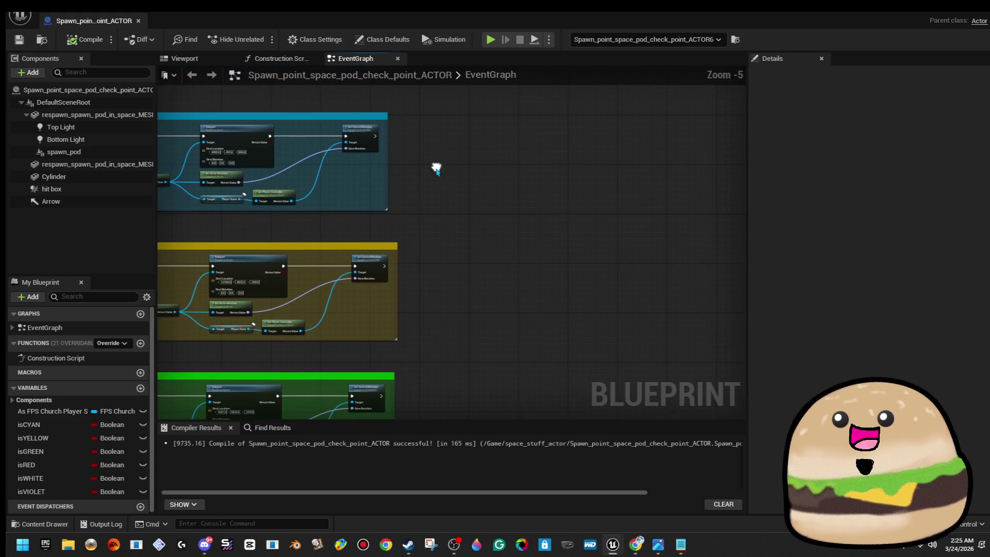
{"action": "scroll", "coordinate": [430, 143], "scroll_direction": "up", "scroll_amount": 1}
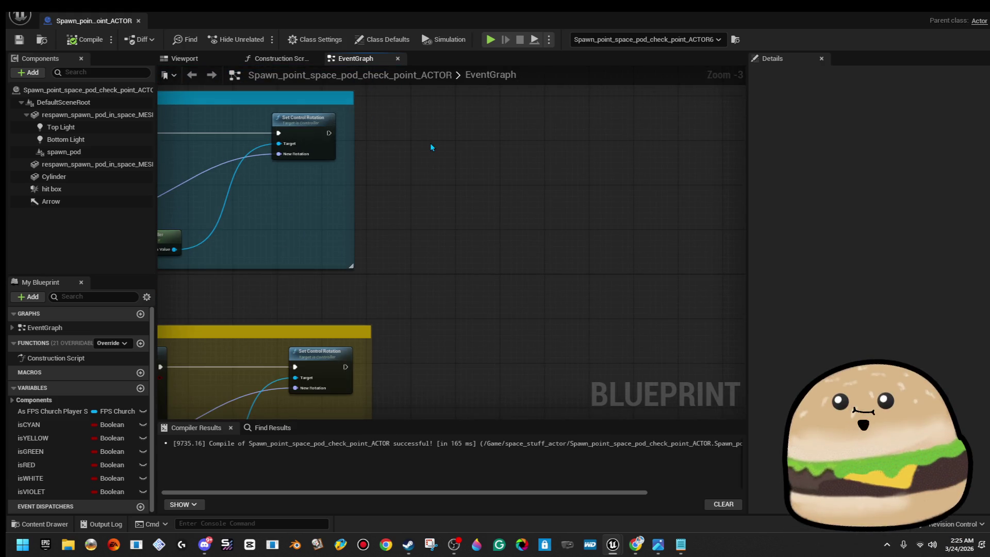
{"action": "left_click_drag", "start_coordinate": [329, 133], "coordinate": [562, 133]}
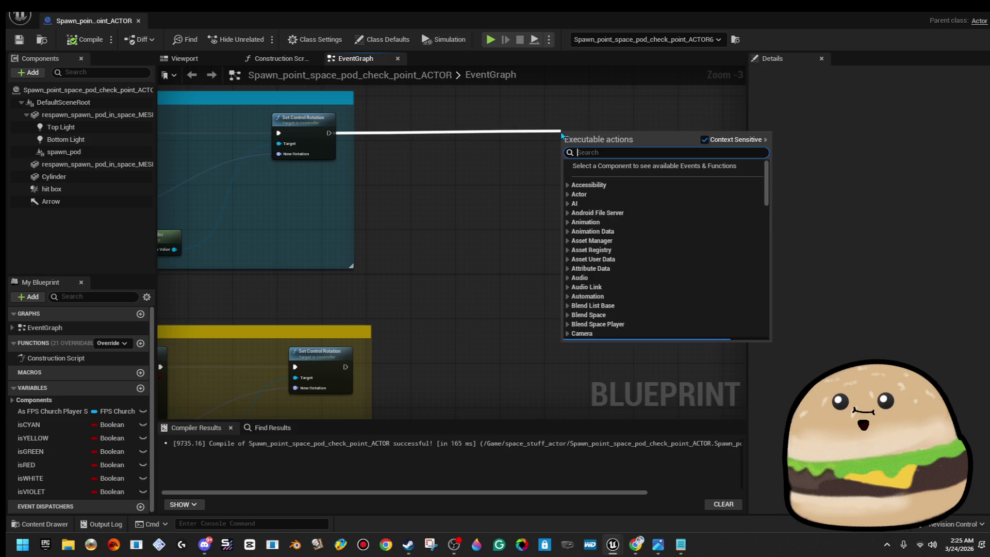
{"action": "type", "text": "create widget"}
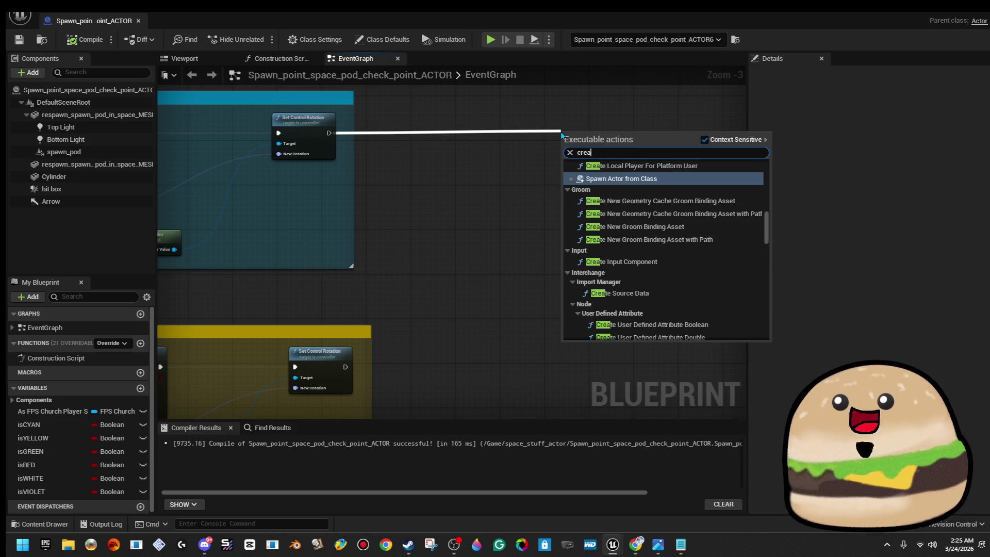
{"action": "key", "text": "Return"}
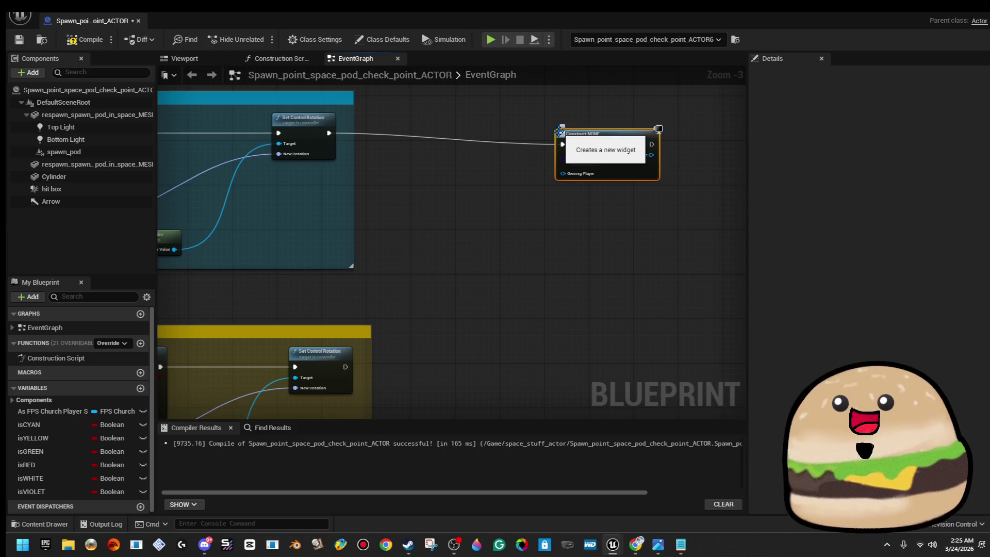
Chain an Add to Viewport node after Create Widget
{"action": "mouse_move", "coordinate": [636, 140]}
{"action": "left_mouse_down"}
{"action": "mouse_move", "coordinate": [569, 128]}
{"action": "mouse_move", "coordinate": [629, 135]}
{"action": "left_mouse_up"}
{"action": "type", "text": "add to view"}
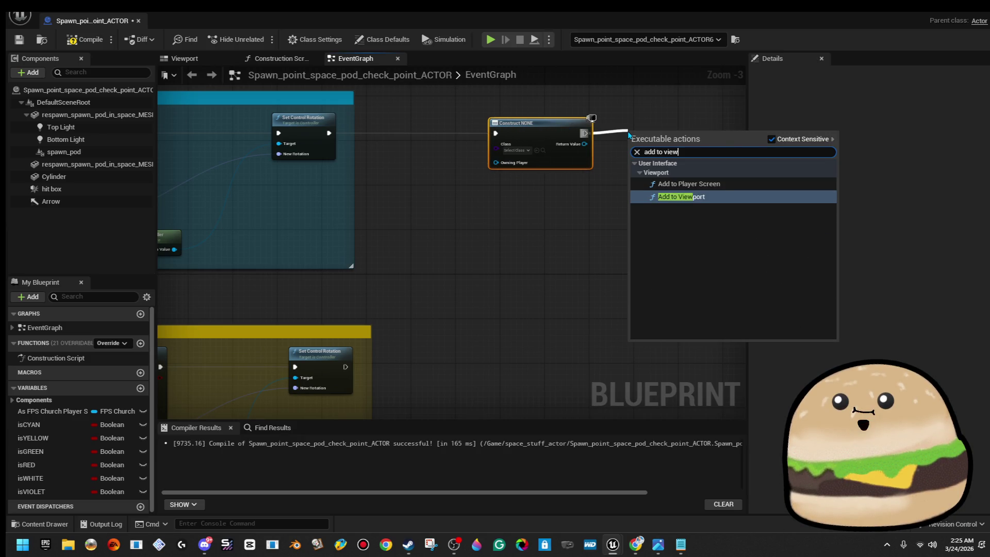
{"action": "key", "text": "Return"}
{"action": "scroll", "coordinate": [650, 150], "scroll_direction": "up", "scroll_amount": 2}
{"action": "mouse_move", "coordinate": [651, 150]}
{"action": "left_mouse_down"}
{"action": "mouse_move", "coordinate": [649, 131]}
{"action": "mouse_move", "coordinate": [567, 143]}
{"action": "left_mouse_up"}
{"action": "mouse_move", "coordinate": [511, 207]}
{"action": "left_mouse_down"}
{"action": "mouse_move", "coordinate": [490, 207]}
{"action": "mouse_move", "coordinate": [619, 204]}
{"action": "left_mouse_up"}
{"action": "scroll", "coordinate": [436, 206], "scroll_direction": "down", "scroll_amount": 2}
Wire the yellow, green, red, purple and white Set Control Rotation nodes into Create Widget
{"action": "left_click_drag", "start_coordinate": [477, 141], "coordinate": [332, 375]}
{"action": "scroll", "coordinate": [422, 314], "scroll_direction": "down", "scroll_amount": 3}
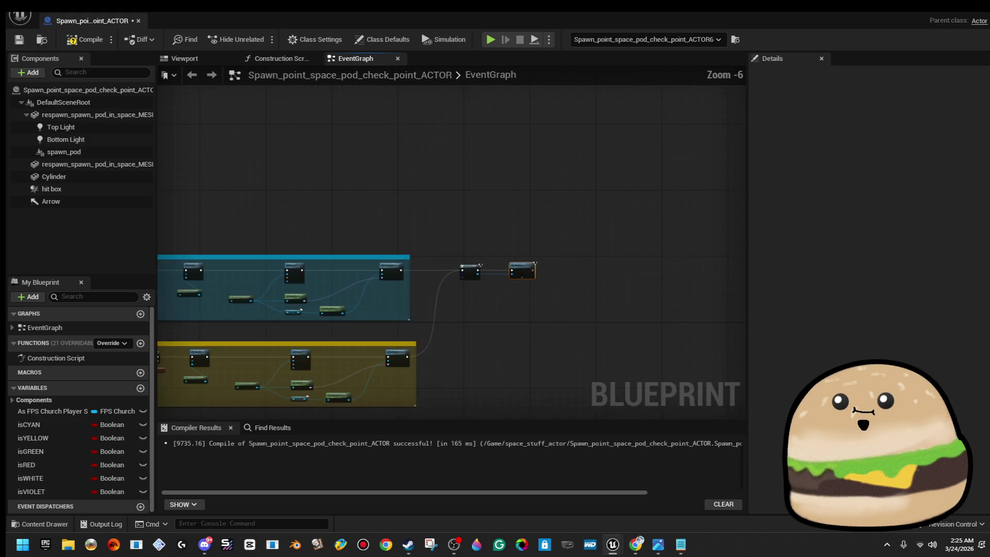
{"action": "left_click_drag", "start_coordinate": [409, 398], "coordinate": [409, 309]}
{"action": "scroll", "coordinate": [387, 356], "scroll_direction": "up", "scroll_amount": 2}
{"action": "mouse_move", "coordinate": [402, 363]}
{"action": "left_mouse_down"}
{"action": "mouse_move", "coordinate": [504, 88]}
{"action": "mouse_move", "coordinate": [549, 46]}
{"action": "mouse_move", "coordinate": [508, 201]}
{"action": "mouse_move", "coordinate": [423, 242]}
{"action": "mouse_move", "coordinate": [463, 525]}
{"action": "mouse_move", "coordinate": [442, 342]}
{"action": "mouse_move", "coordinate": [404, 409]}
{"action": "mouse_move", "coordinate": [389, 409]}
{"action": "mouse_move", "coordinate": [385, 392]}
{"action": "left_mouse_up"}
{"action": "left_click_drag", "start_coordinate": [464, 380], "coordinate": [413, 209]}
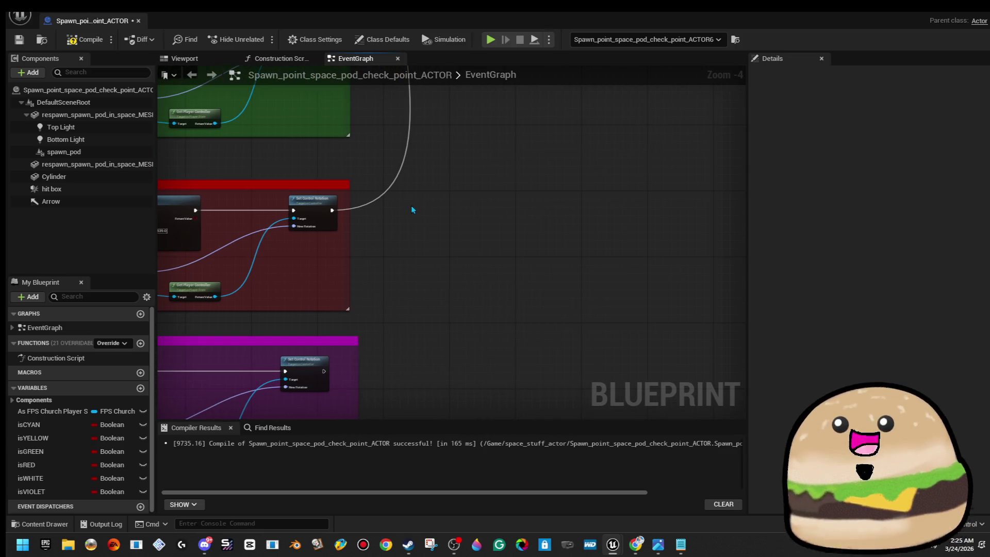
{"action": "mouse_move", "coordinate": [324, 371]}
{"action": "left_mouse_down"}
{"action": "mouse_move", "coordinate": [473, 85]}
{"action": "mouse_move", "coordinate": [420, 124]}
{"action": "mouse_move", "coordinate": [487, 132]}
{"action": "mouse_move", "coordinate": [453, 236]}
{"action": "left_mouse_up"}
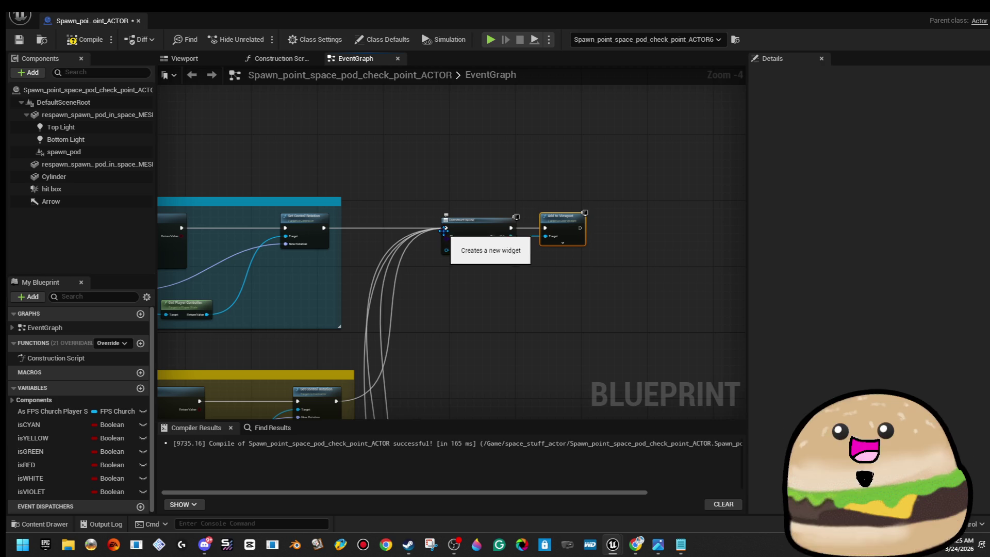
{"action": "mouse_move", "coordinate": [446, 228]}
{"action": "left_mouse_down"}
{"action": "mouse_move", "coordinate": [448, 442]}
{"action": "mouse_move", "coordinate": [378, 459]}
{"action": "mouse_move", "coordinate": [380, 410]}
{"action": "mouse_move", "coordinate": [381, 456]}
{"action": "mouse_move", "coordinate": [325, 295]}
{"action": "left_mouse_up"}
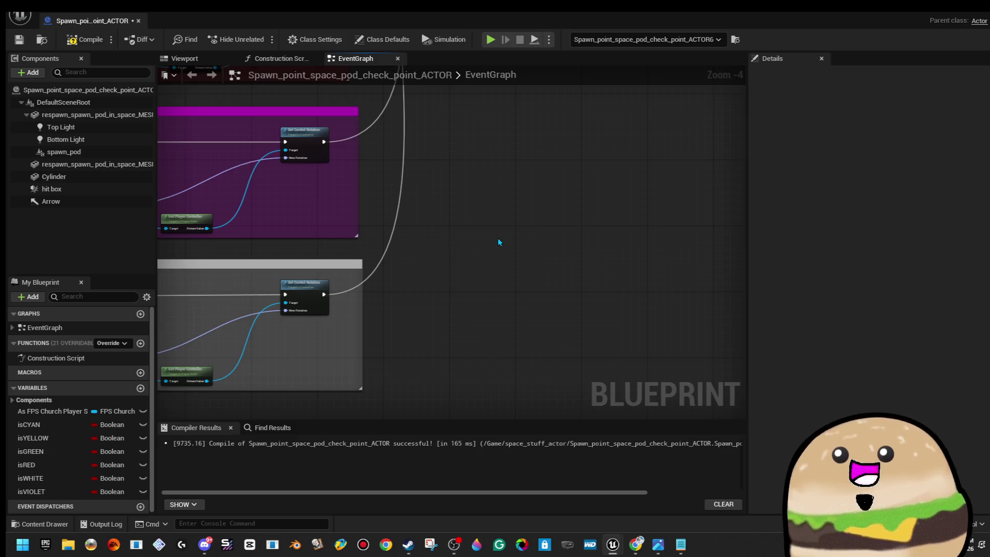
Shift Create Widget and Add to Viewport slightly right and select them together
{"action": "scroll", "coordinate": [496, 219], "scroll_direction": "down", "scroll_amount": 8}
{"action": "scroll", "coordinate": [505, 285], "scroll_direction": "up", "scroll_amount": 2}
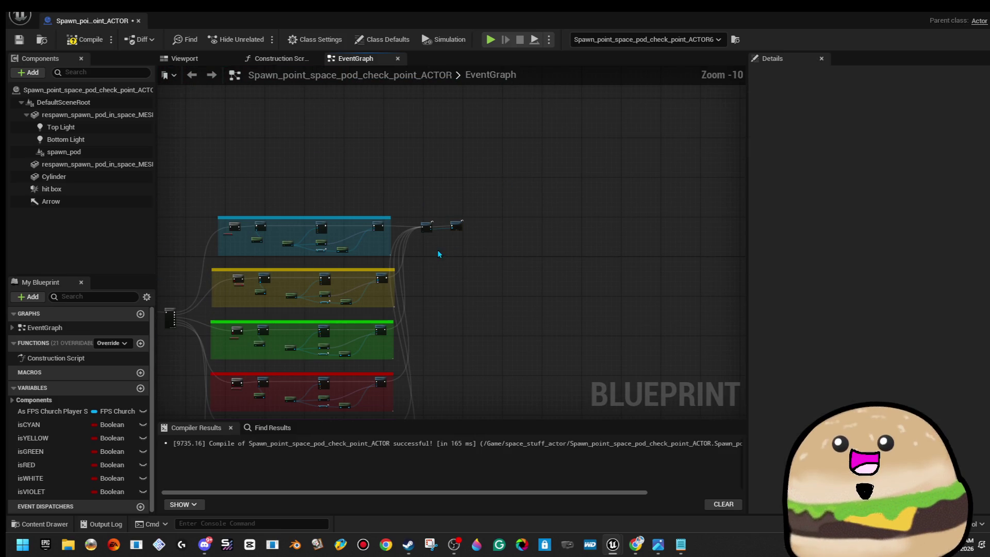
{"action": "left_click_drag", "start_coordinate": [428, 227], "coordinate": [468, 227]}
{"action": "scroll", "coordinate": [538, 192], "scroll_direction": "up", "scroll_amount": 5}
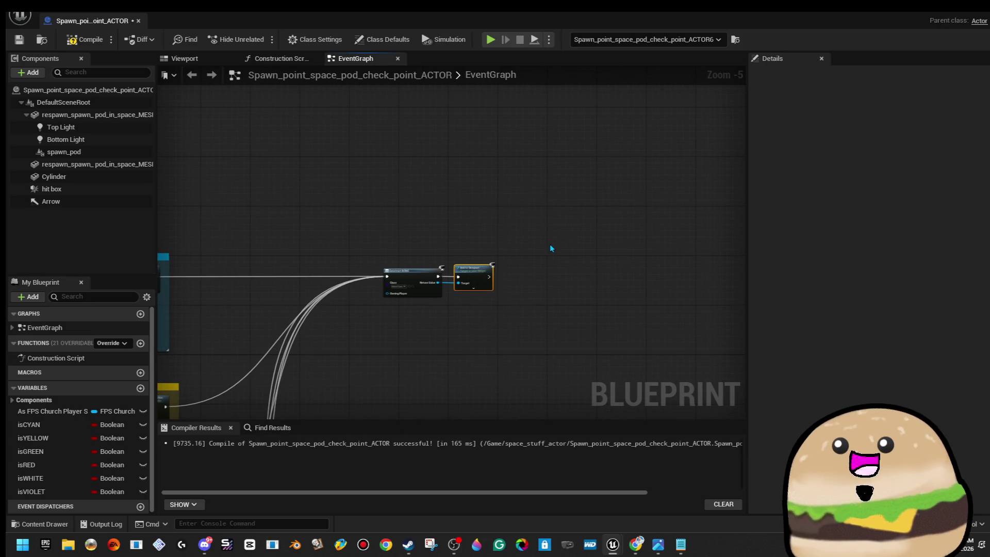
{"action": "left_click_drag", "start_coordinate": [331, 230], "coordinate": [545, 332]}
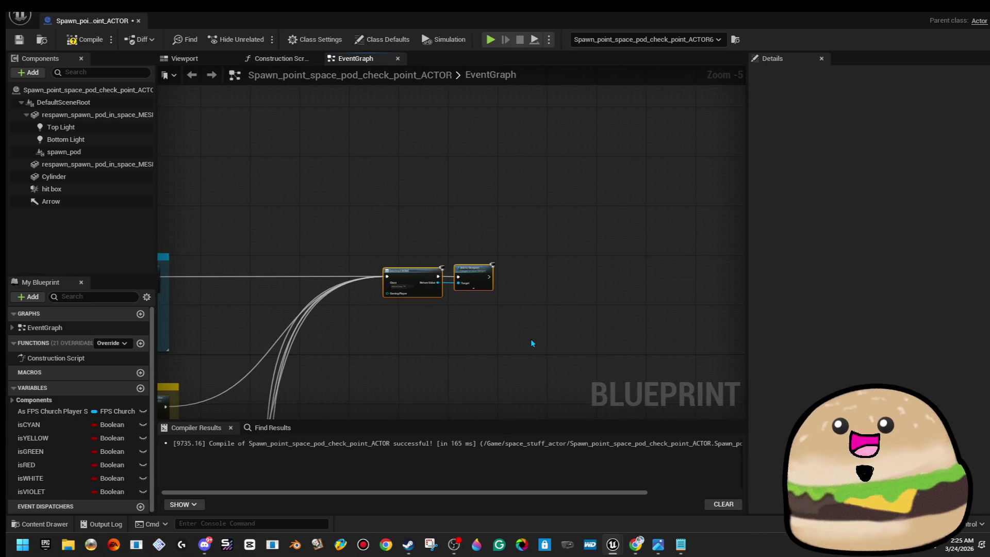
Title the comment box 'WHITE FLASH', colour it white, and compile the pod blueprint
{"action": "type", "text": "c"}
{"action": "type", "text": "WHITE F"}
{"action": "type", "text": "LASH"}
{"action": "key", "text": "Return"}
{"action": "left_click", "coordinate": [541, 195]}
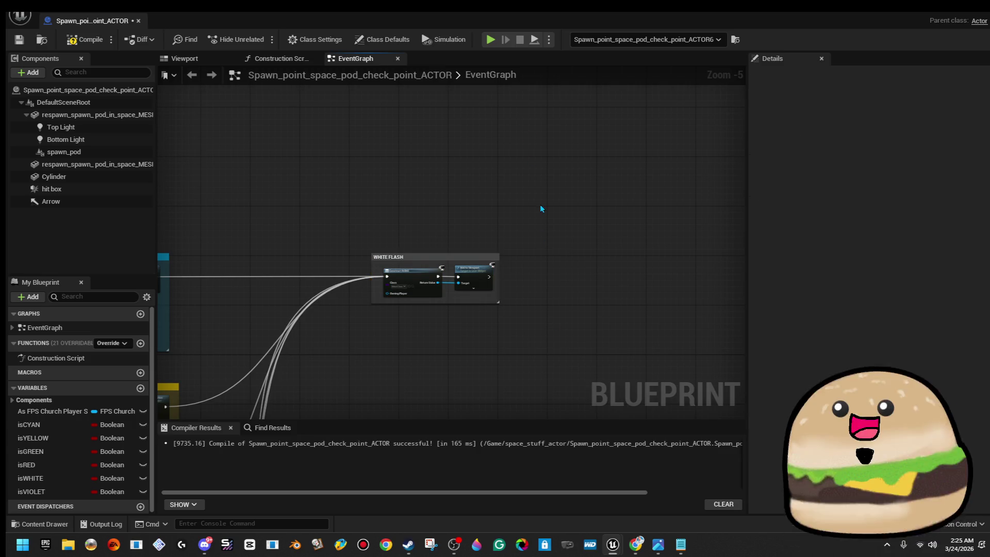
{"action": "left_click", "coordinate": [488, 257]}
{"action": "left_click", "coordinate": [895, 133]}
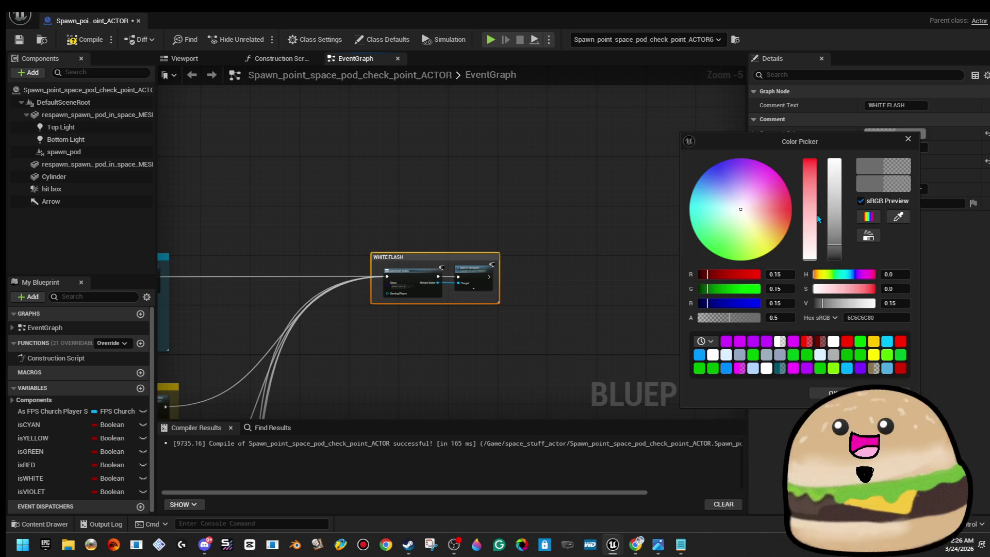
{"action": "left_click_drag", "start_coordinate": [834, 219], "coordinate": [834, 157]}
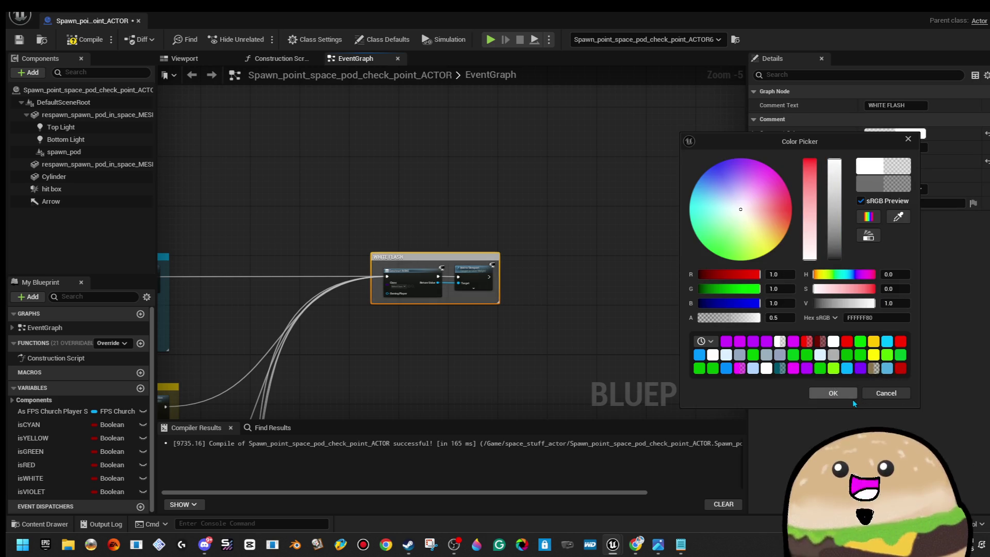
{"action": "left_click", "coordinate": [851, 395]}
{"action": "left_click", "coordinate": [537, 183]}
{"action": "left_click", "coordinate": [84, 39]}
Set the Create Widget class to White_flash_teleport_, recompile, and return to level_SPACE
{"action": "scroll", "coordinate": [417, 324], "scroll_direction": "up", "scroll_amount": 4}
{"action": "scroll", "coordinate": [417, 323], "scroll_direction": "up", "scroll_amount": 1}
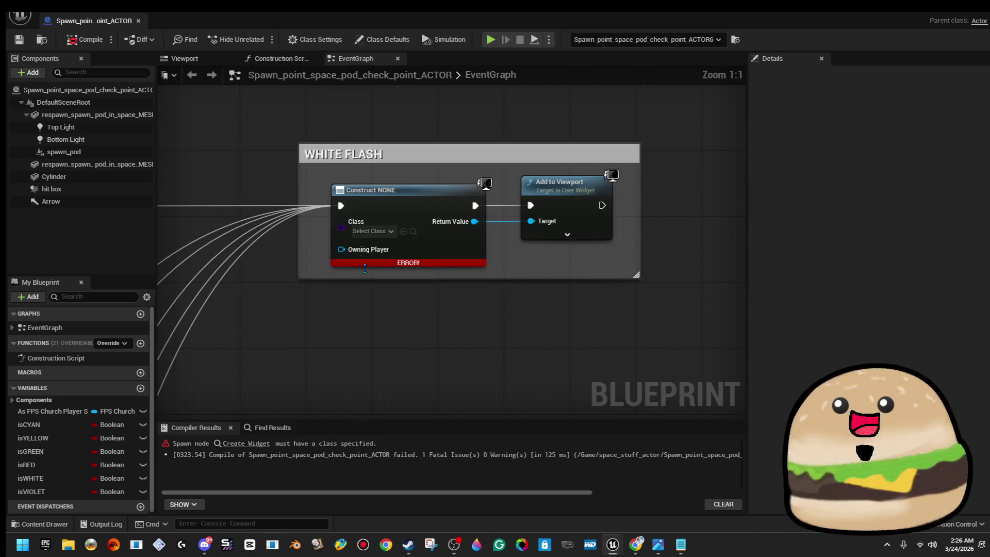
{"action": "left_click", "coordinate": [381, 231]}
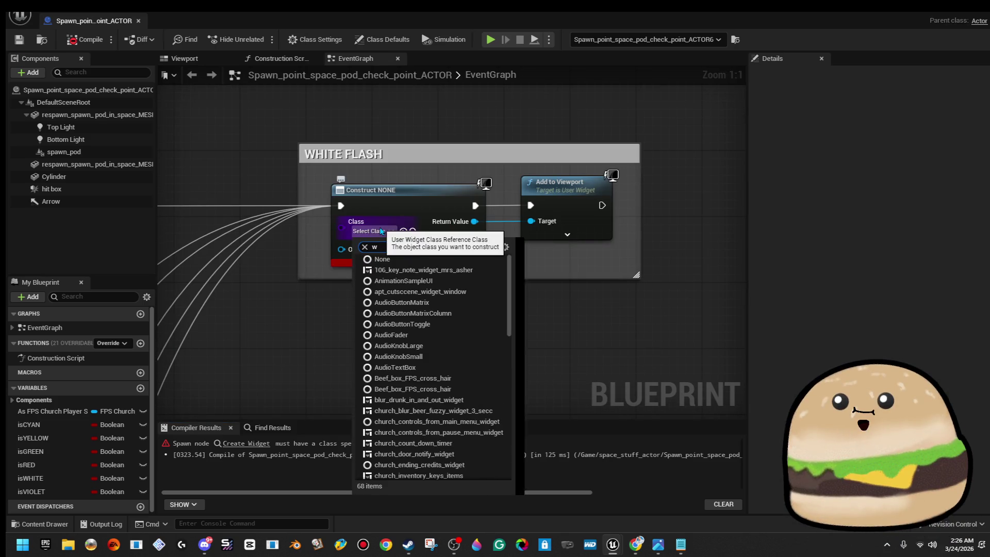
{"action": "type", "text": "hite"}
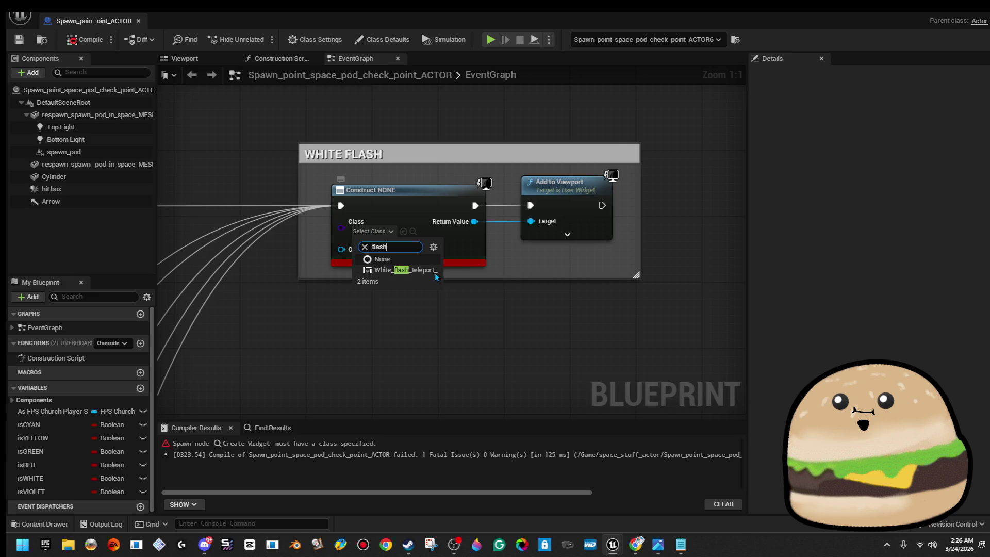
{"action": "left_click", "coordinate": [435, 277]}
{"action": "left_click", "coordinate": [85, 40]}
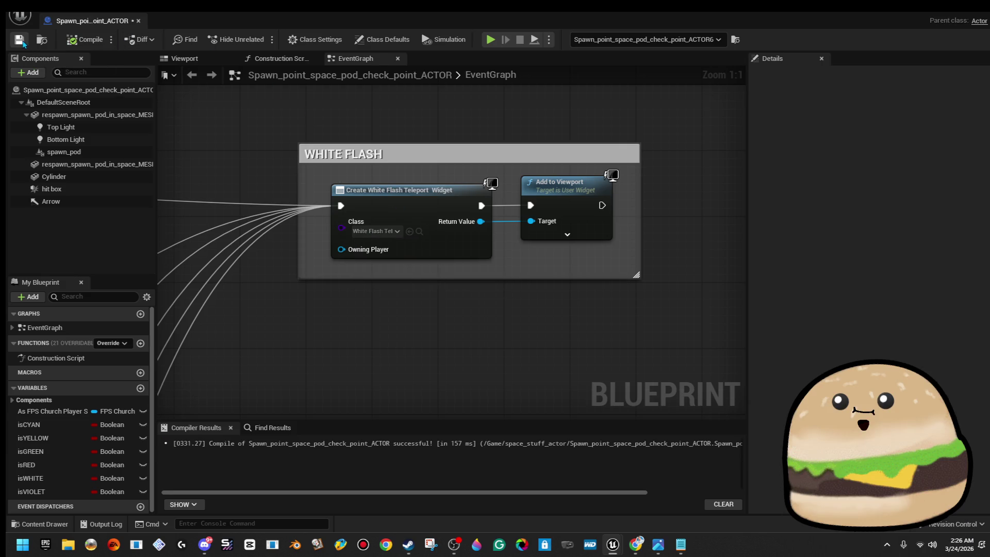
{"action": "left_click", "coordinate": [959, 7]}
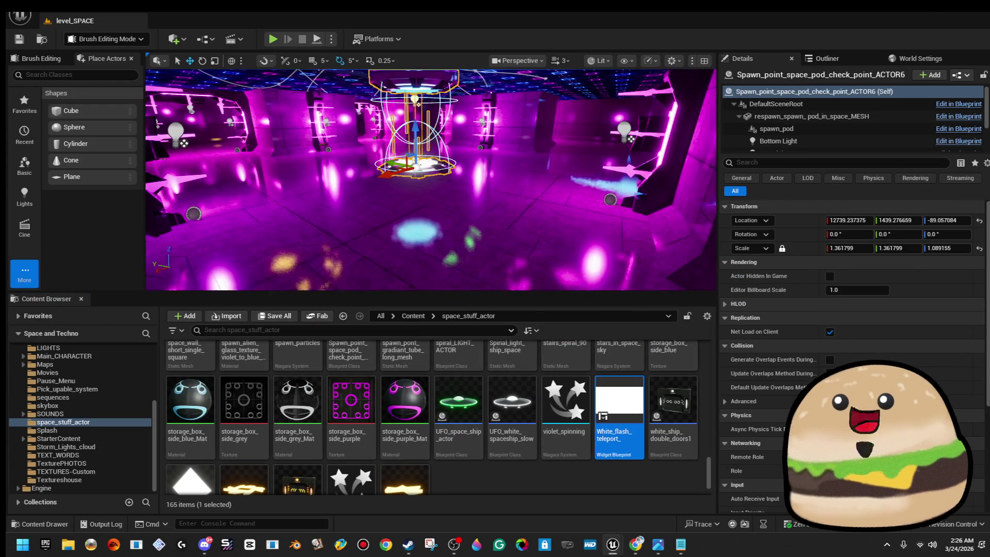
{"action": "right_click", "coordinate": [463, 189]}
{"action": "left_click", "coordinate": [510, 522]}
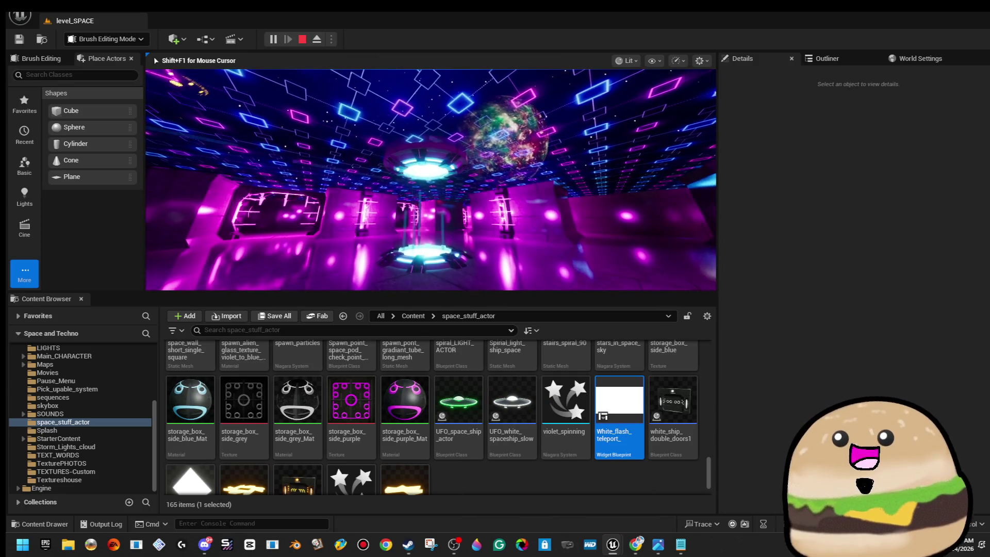
{"action": "key", "text": "F11"}
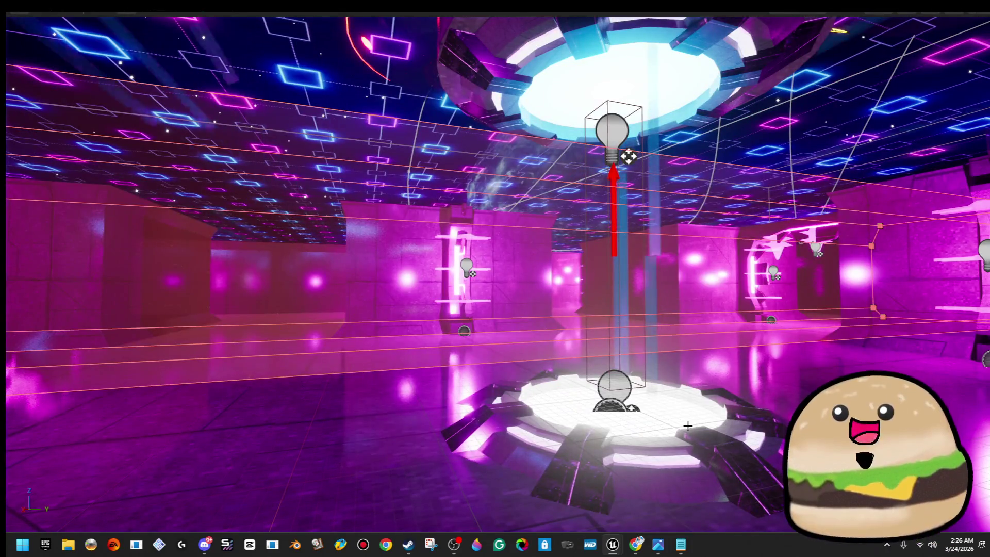
{"action": "right_click", "coordinate": [688, 424]}
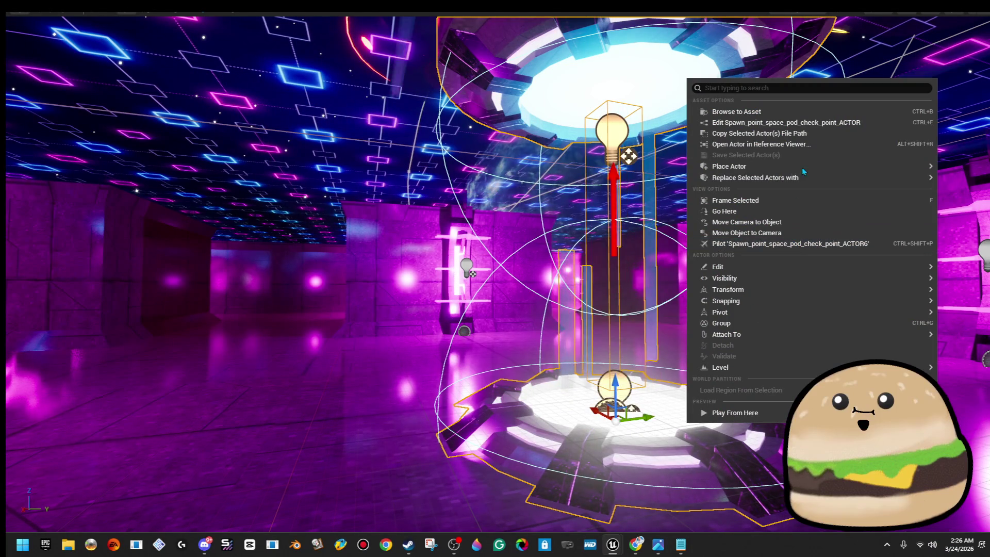
{"action": "left_click", "coordinate": [753, 122]}
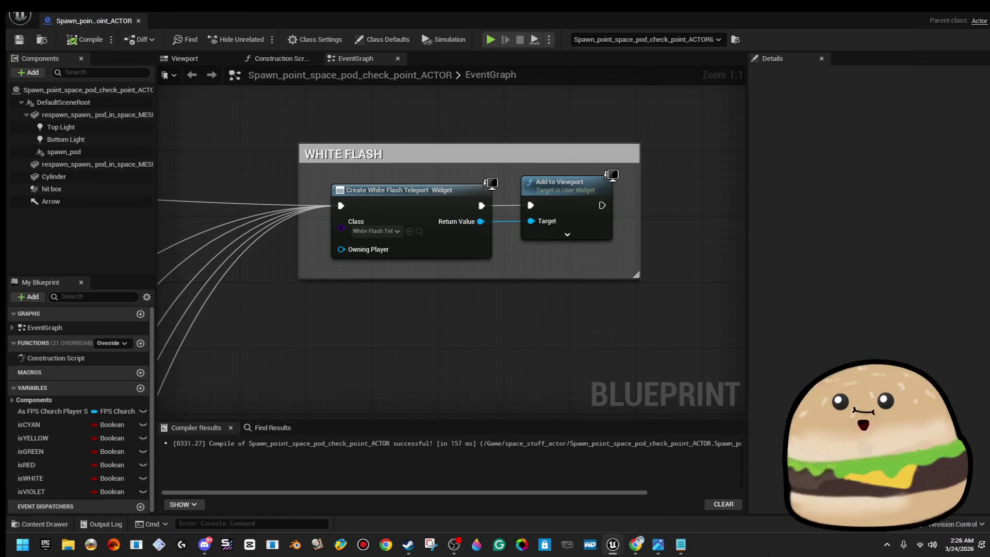
{"action": "left_click", "coordinate": [138, 21]}
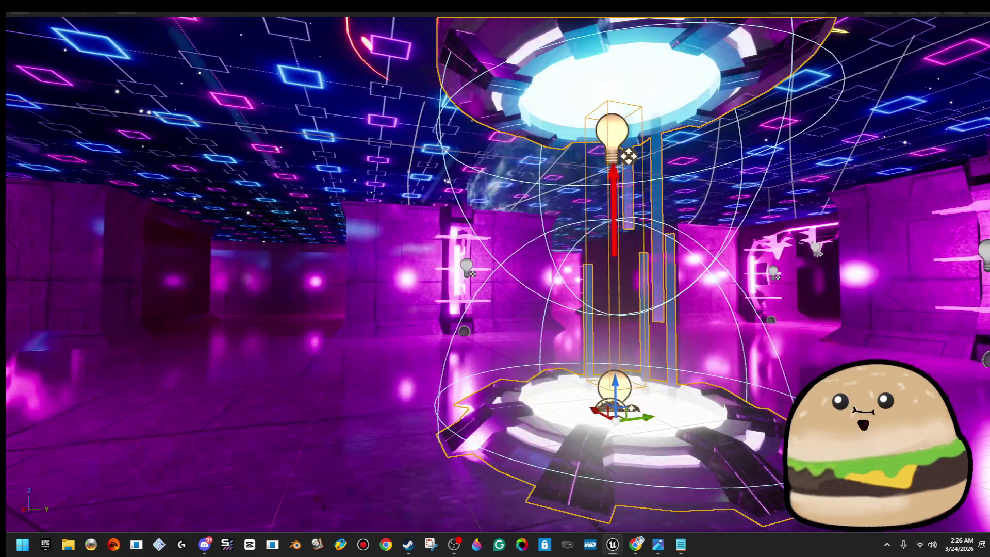
{"action": "key", "text": "F11"}
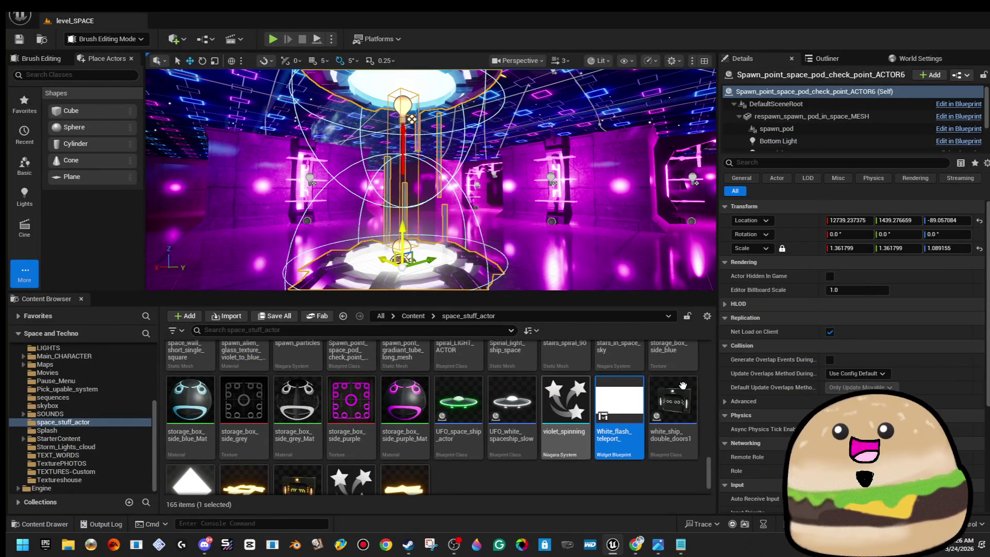
Anchor the White_flash_teleport_ image to full-screen stretch, then compile, save and close the widget
{"action": "double_click", "coordinate": [619, 418]}
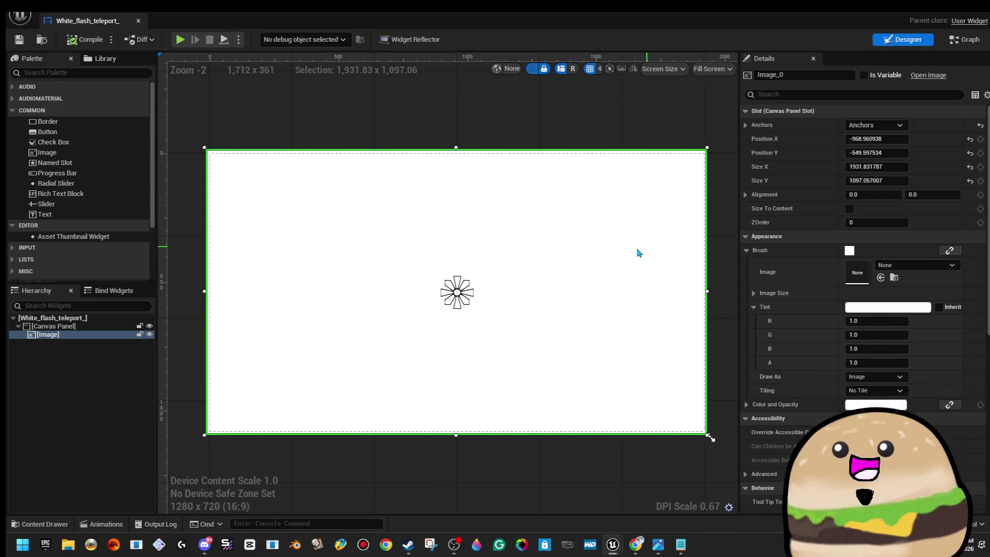
{"action": "left_click", "coordinate": [895, 127]}
{"action": "left_click", "coordinate": [971, 259]}
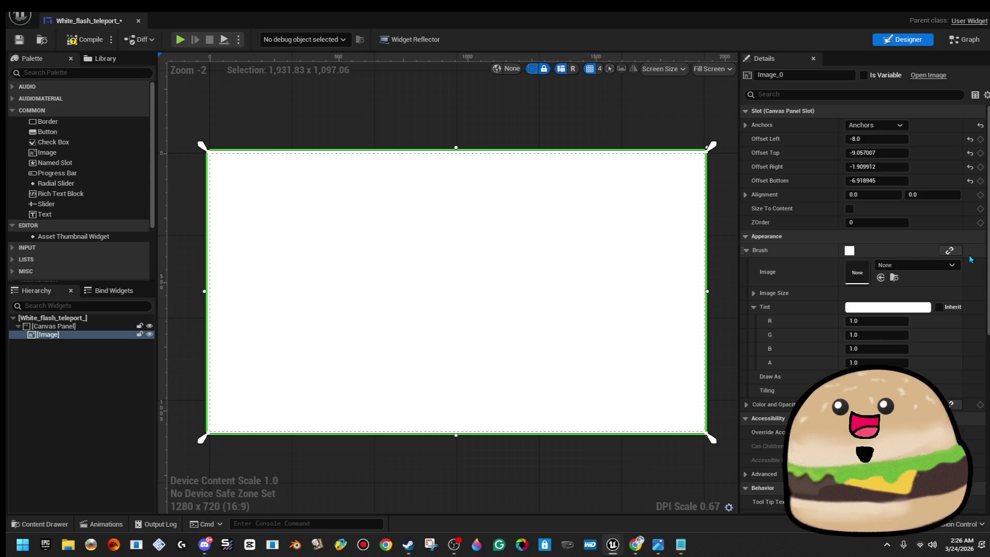
{"action": "left_click", "coordinate": [625, 96]}
{"action": "left_click", "coordinate": [85, 39]}
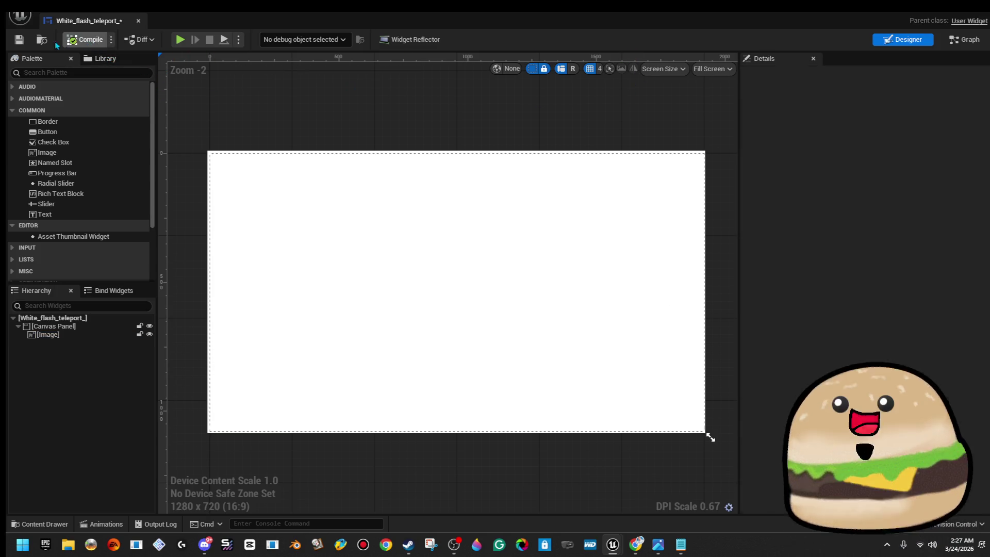
{"action": "left_click", "coordinate": [19, 39]}
{"action": "left_click", "coordinate": [139, 21]}
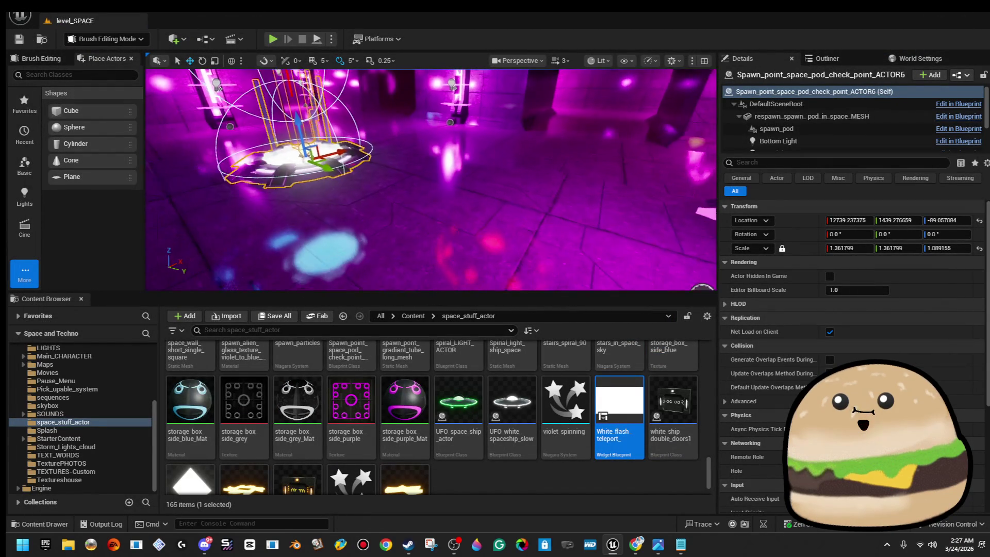
Playtest fullscreen from the cylinder's location and walk into a teleport pad to trigger the flash
{"action": "right_click", "coordinate": [580, 190]}
{"action": "left_click", "coordinate": [649, 522]}
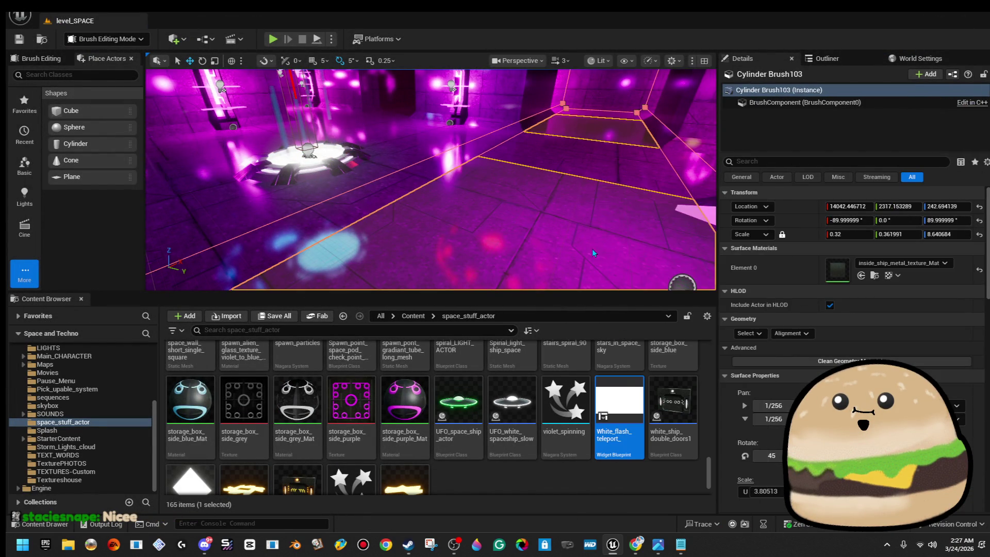
{"action": "key", "text": "F11"}
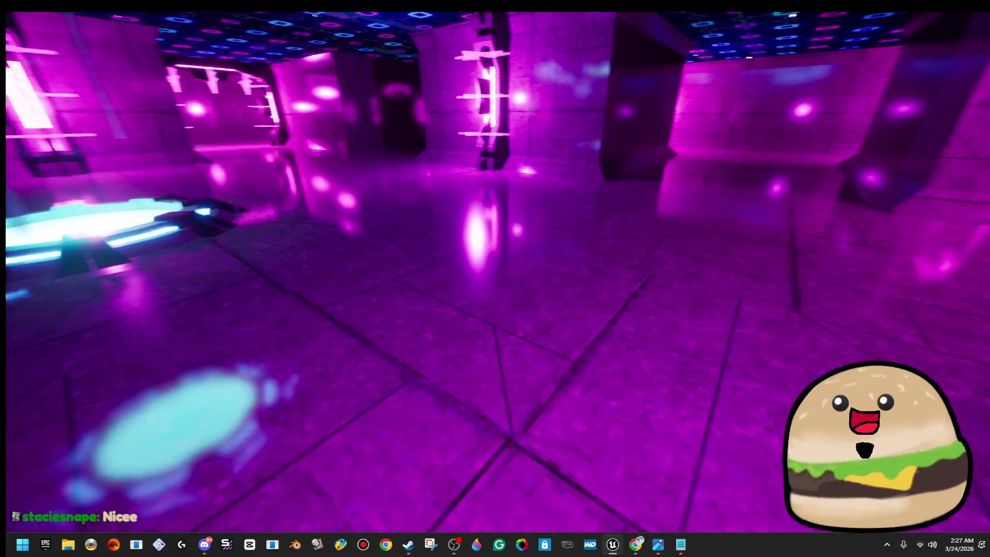
{"action": "key", "text": "w"}
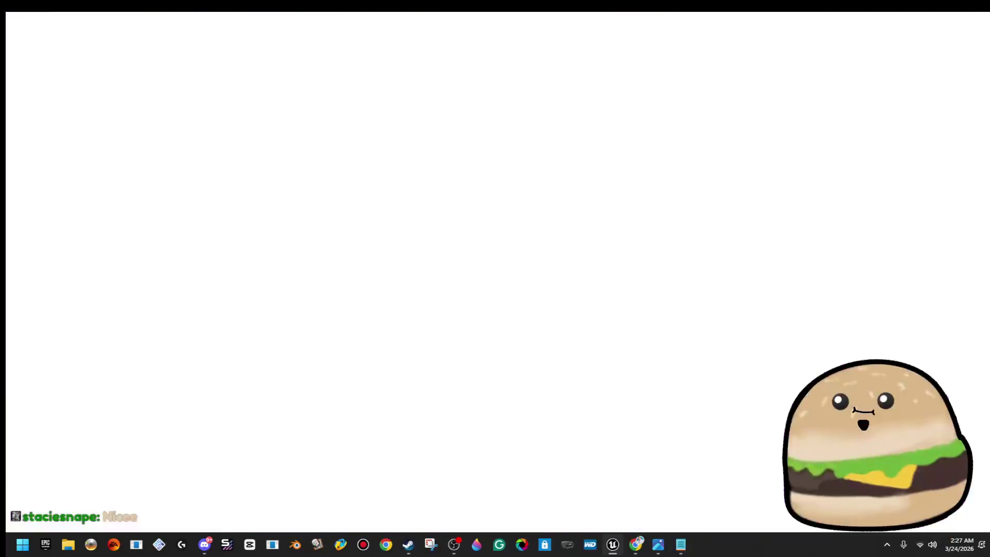
{"action": "key", "text": "w"}
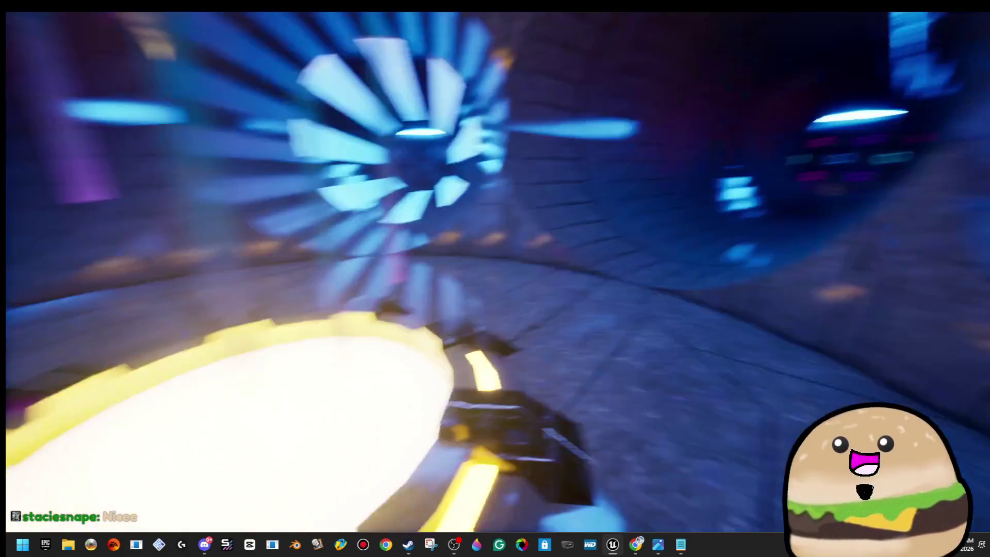
{"action": "key", "text": "w"}
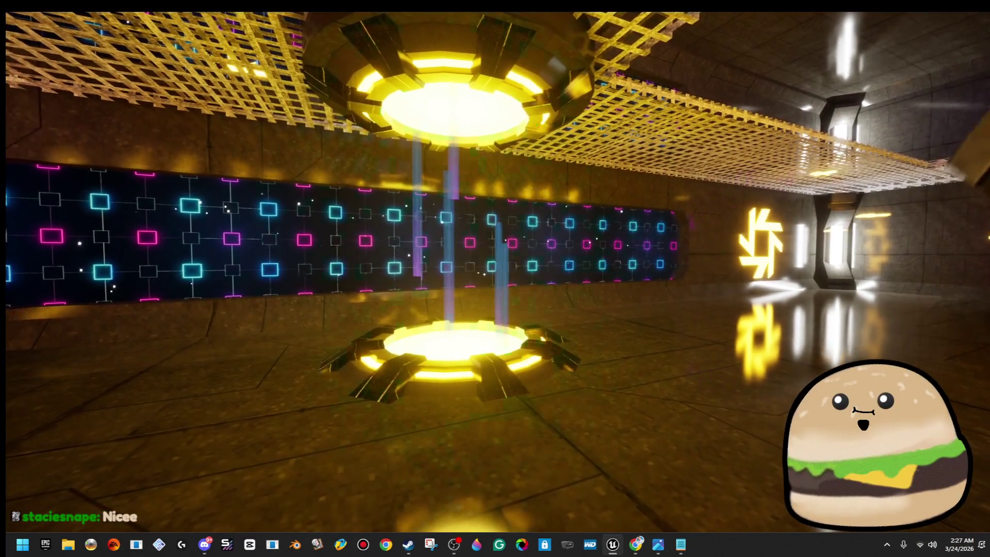
{"action": "key", "text": "w"}
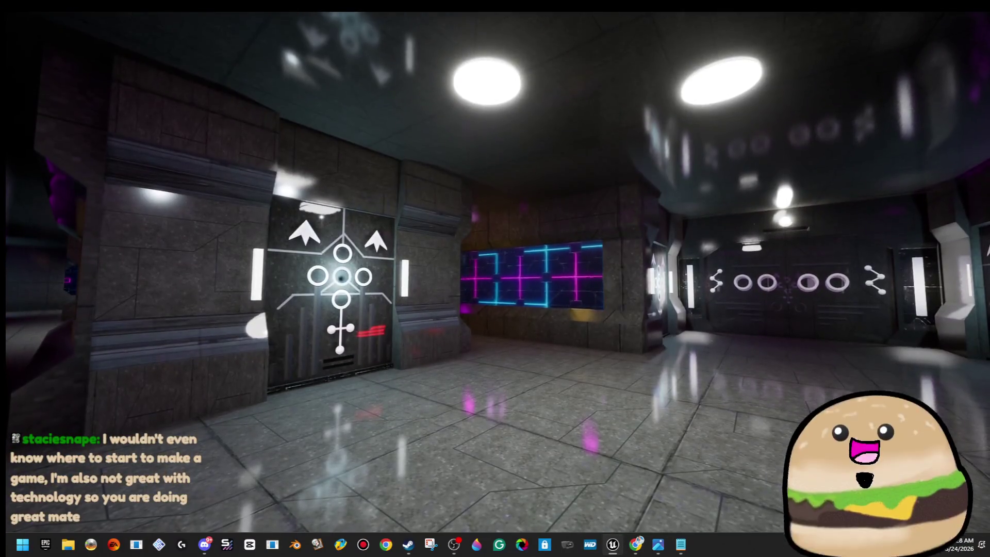
Leave fullscreen so the playtest shows inside the editor viewport
{"action": "key", "text": "F11"}
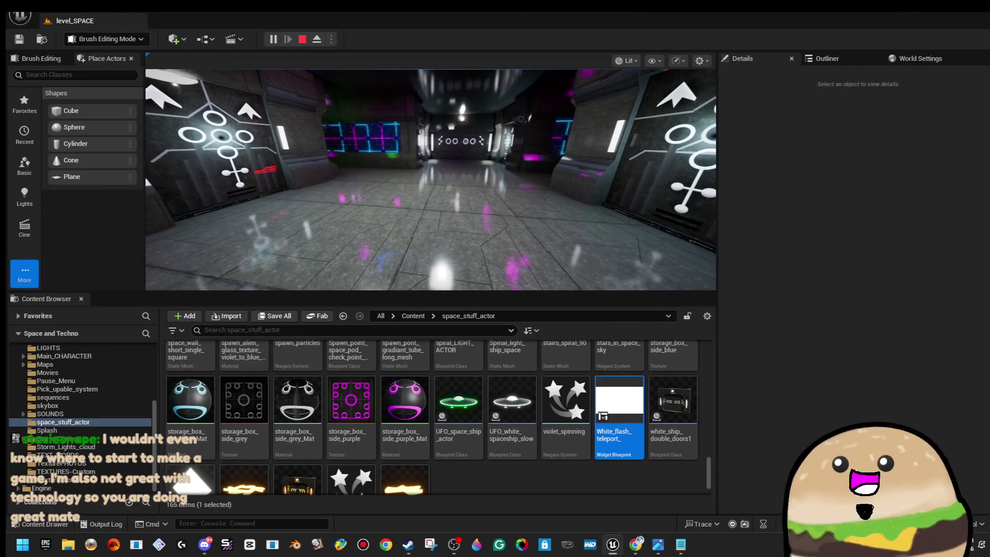
Stop the playtest and open, then close, the white_ship_double_doors1 blueprint
{"action": "key", "text": "Escape"}
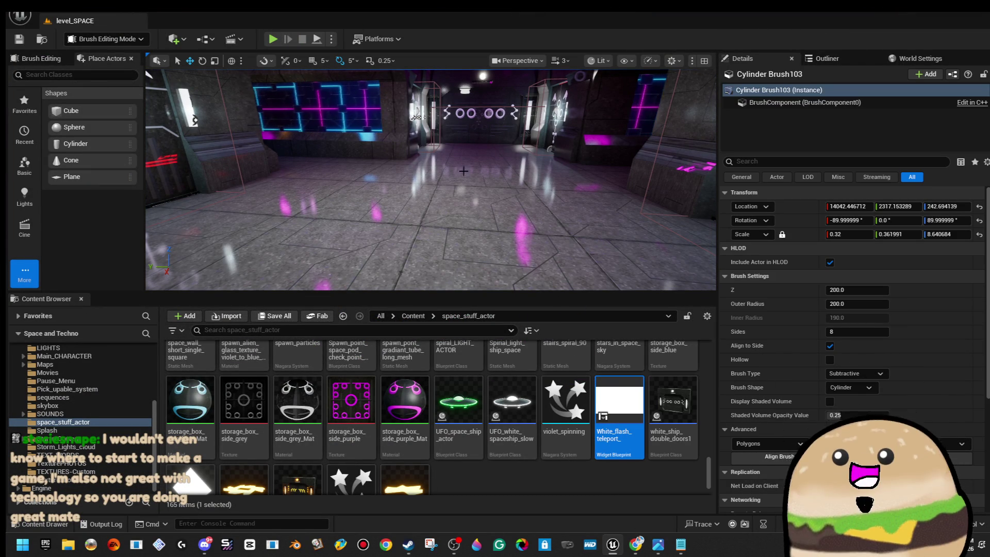
{"action": "left_click", "coordinate": [669, 409]}
{"action": "double_click", "coordinate": [668, 410]}
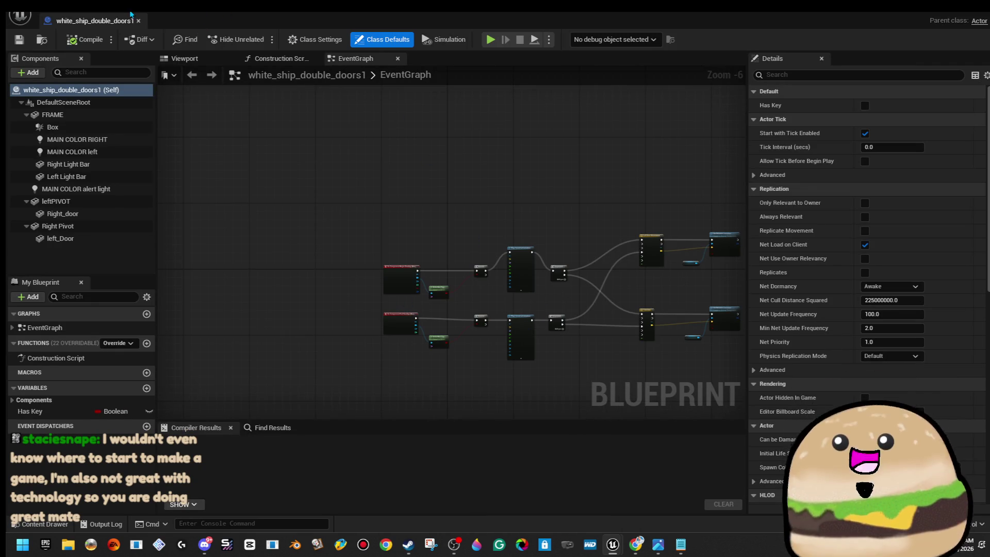
{"action": "left_click", "coordinate": [138, 21]}
Open the SPACE_Model level, saving modified assets, and view it fullscreen
{"action": "left_click", "coordinate": [20, 17]}
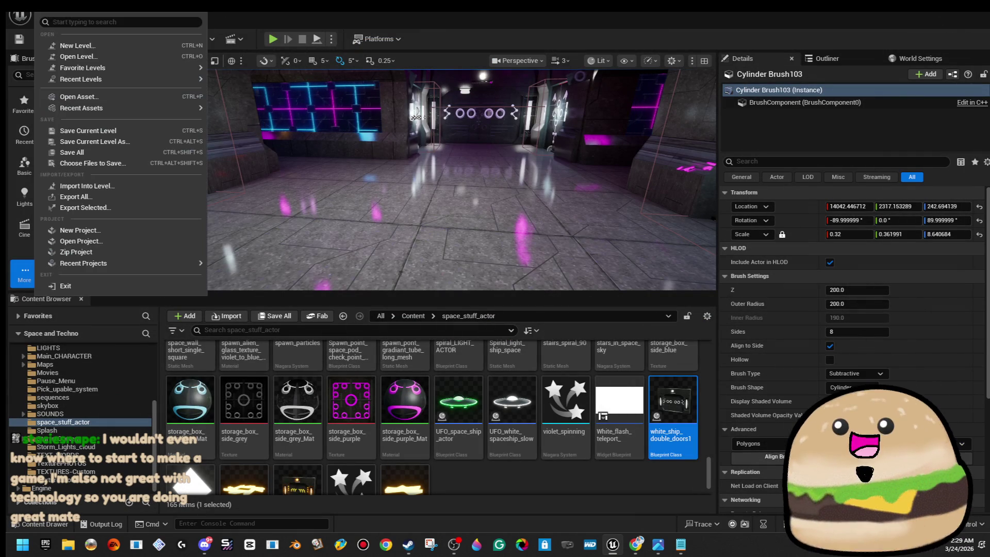
{"action": "left_click", "coordinate": [72, 54]}
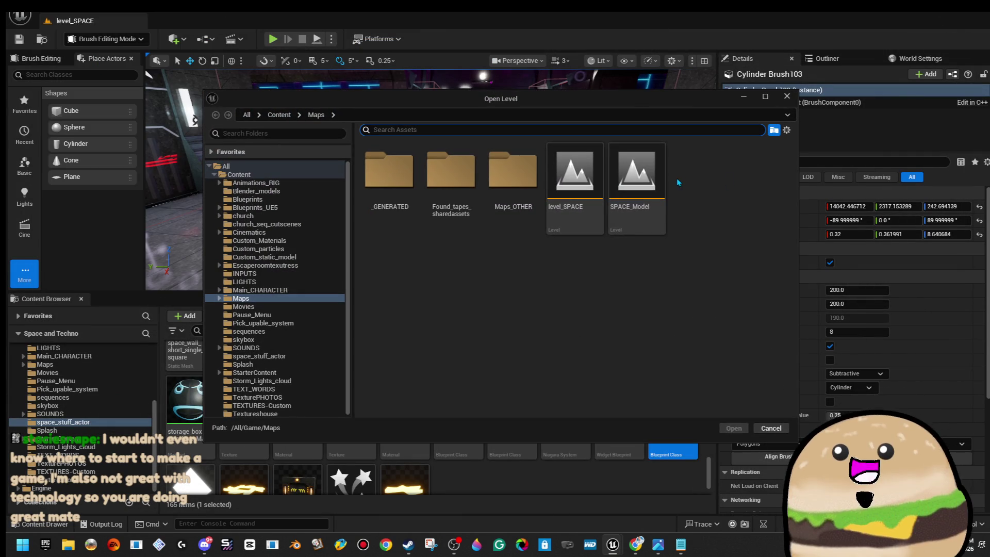
{"action": "double_click", "coordinate": [651, 218]}
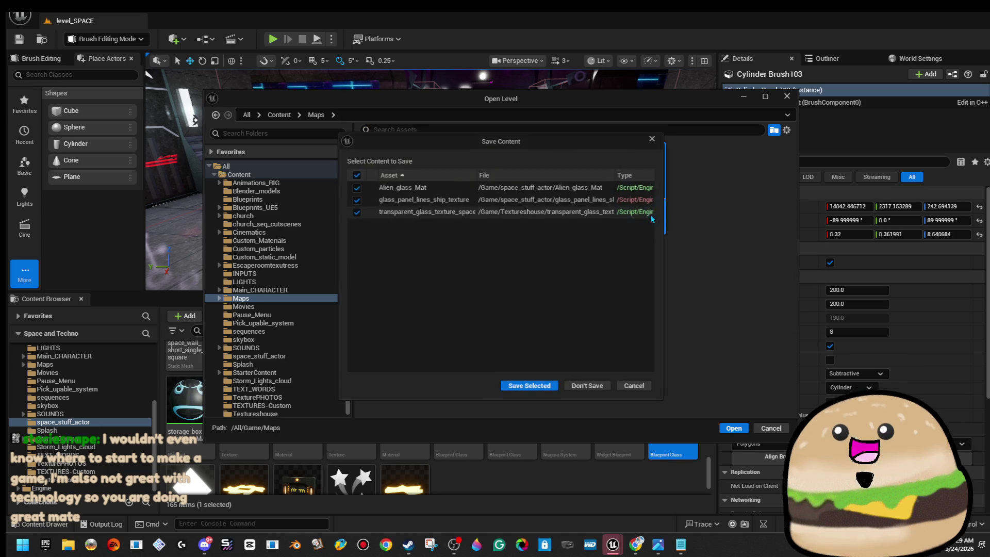
{"action": "left_click", "coordinate": [530, 388]}
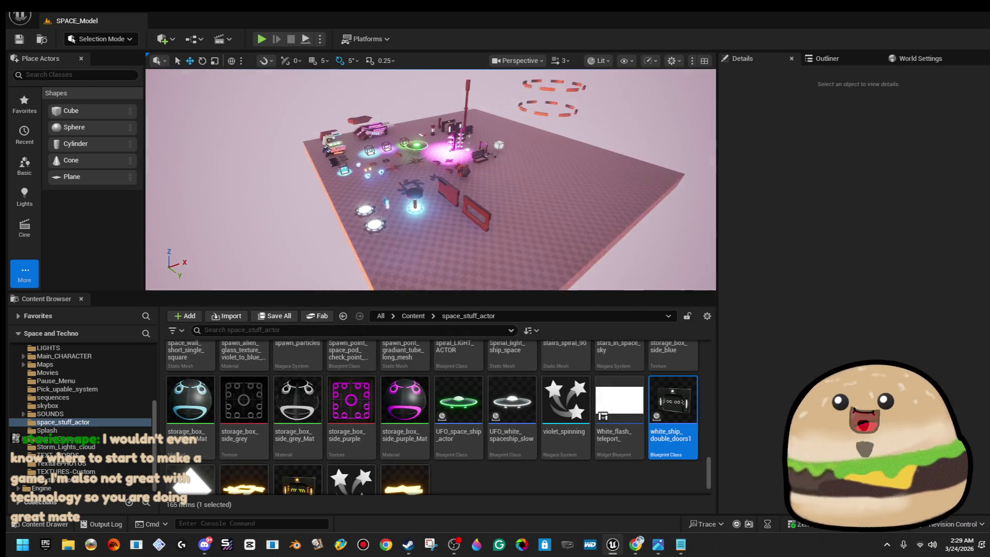
{"action": "key", "text": "F11"}
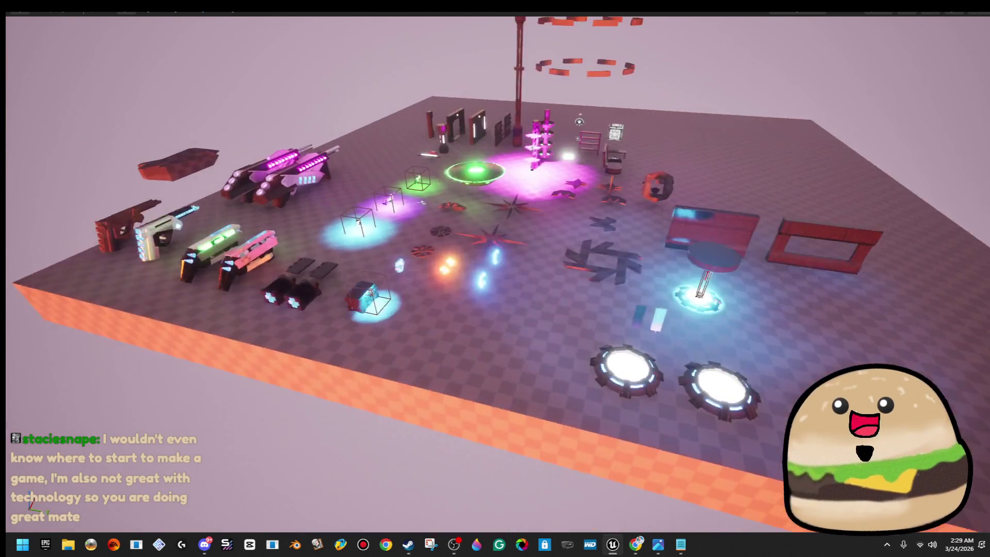
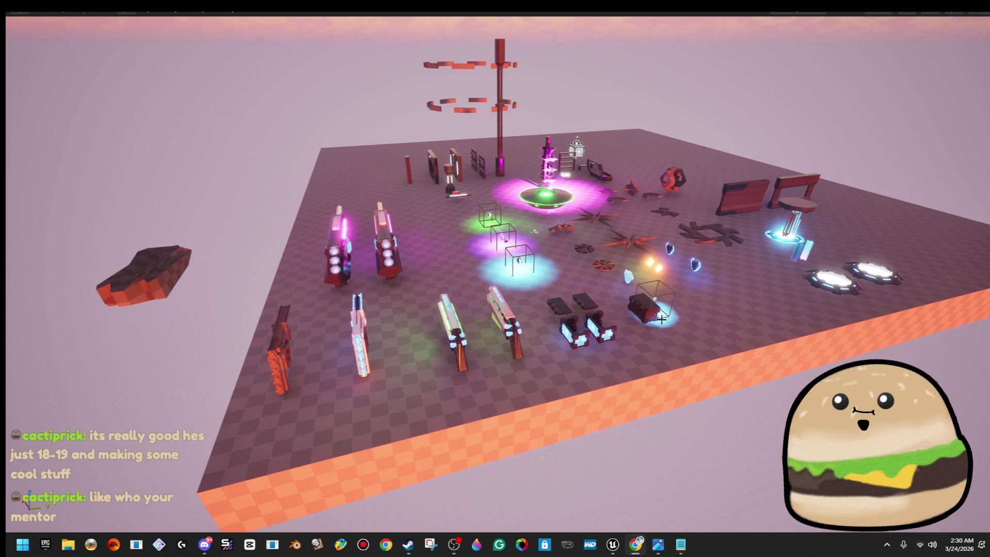
Fly close to the glowing pads, exit play, and briefly open the door_black_ship_broken_Mat material
{"action": "left_click_drag", "start_coordinate": [502, 354], "coordinate": [501, 354]}
{"action": "left_click_drag", "start_coordinate": [564, 367], "coordinate": [564, 366]}
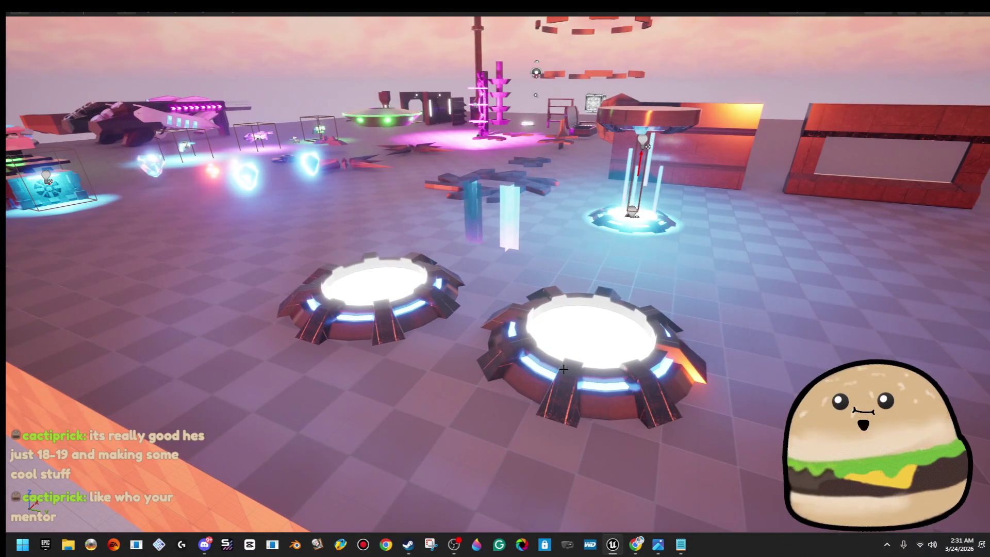
{"action": "left_click_drag", "start_coordinate": [432, 310], "coordinate": [430, 308]}
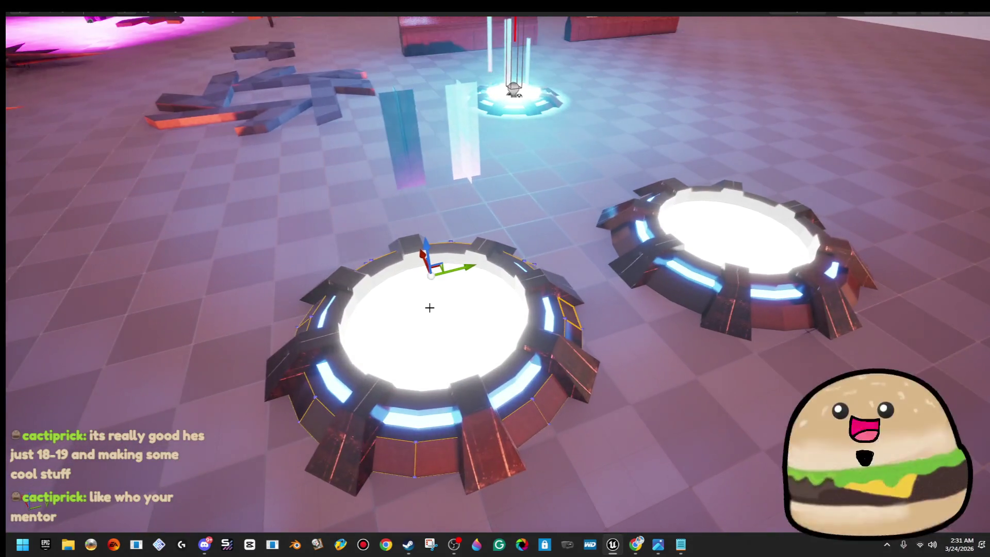
{"action": "left_click_drag", "start_coordinate": [491, 309], "coordinate": [519, 307]}
{"action": "key", "text": "Escape"}
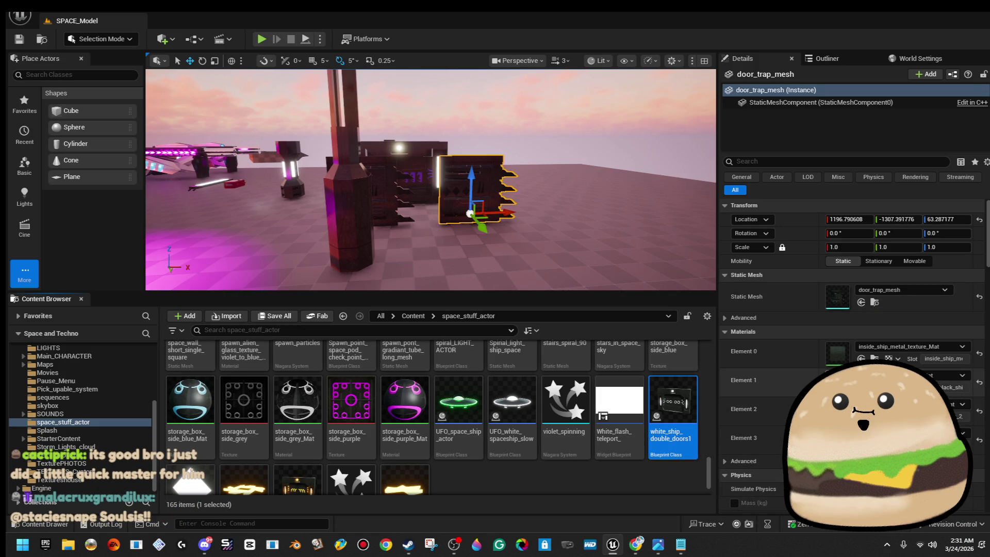
{"action": "double_click", "coordinate": [837, 381]}
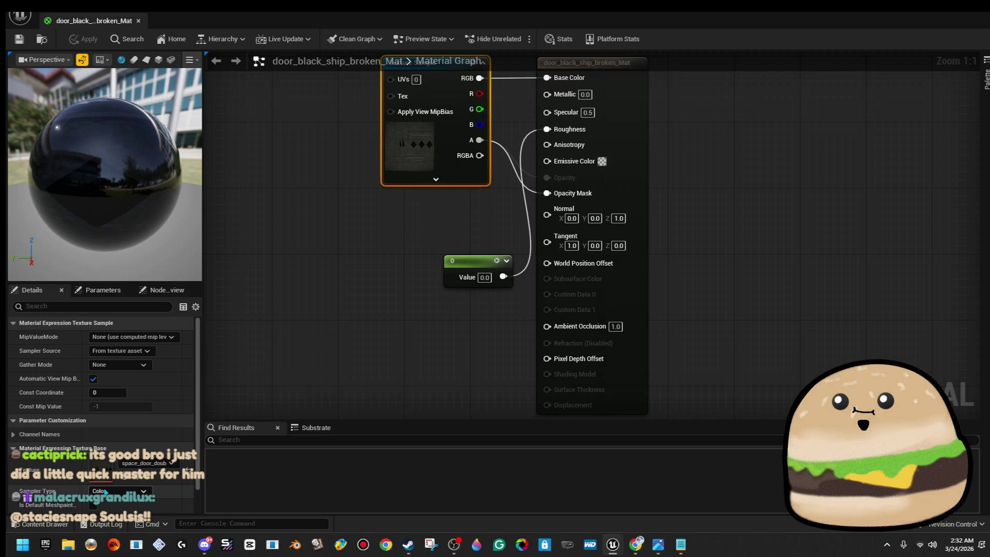
{"action": "left_click", "coordinate": [139, 21]}
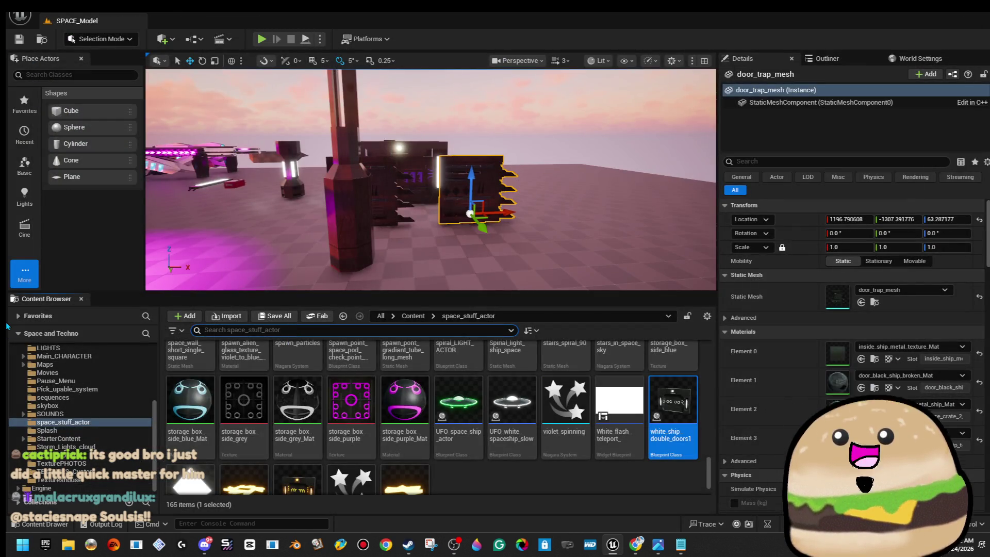
Filter the Content Browser for 'space door' and show space_door_double_black in its folder
{"action": "type", "text": "space door"}
{"action": "key", "text": "Return"}
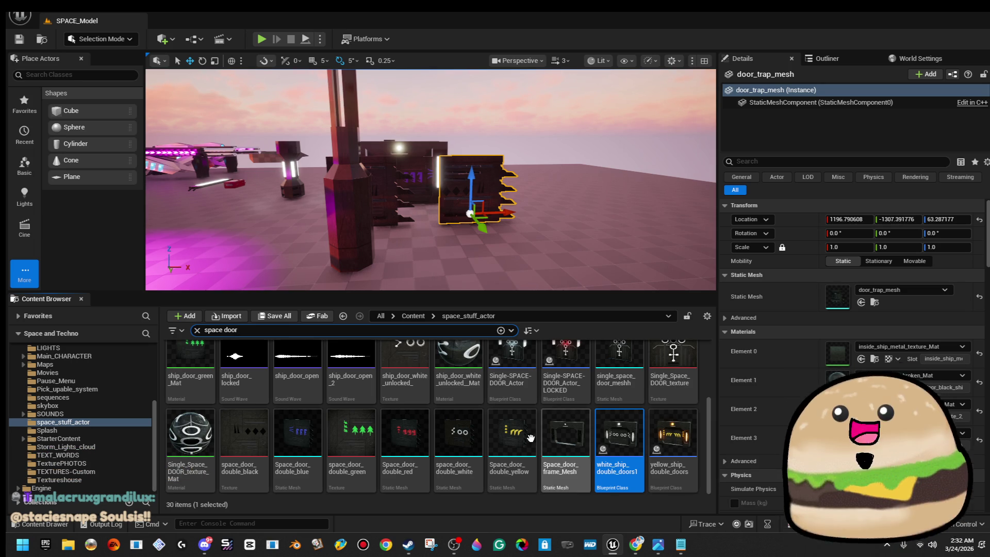
{"action": "scroll", "coordinate": [464, 438], "scroll_direction": "up", "scroll_amount": 1}
{"action": "right_click", "coordinate": [251, 462]}
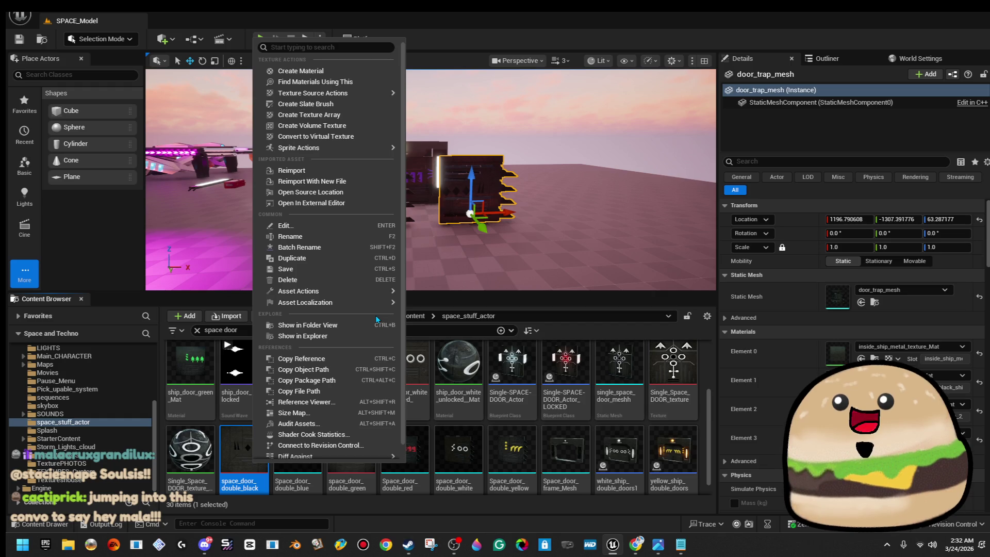
{"action": "mouse_move", "coordinate": [389, 291]}
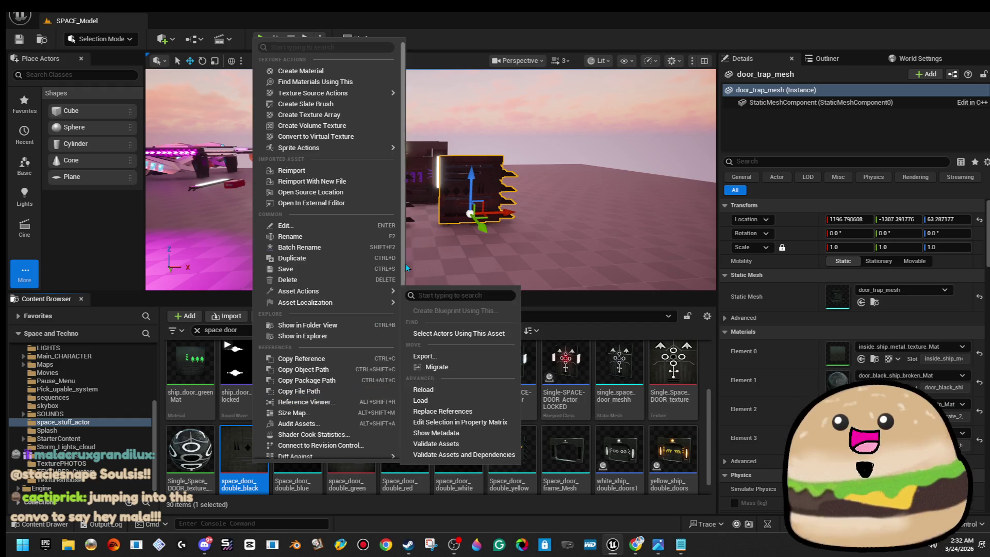
{"action": "left_click", "coordinate": [359, 326]}
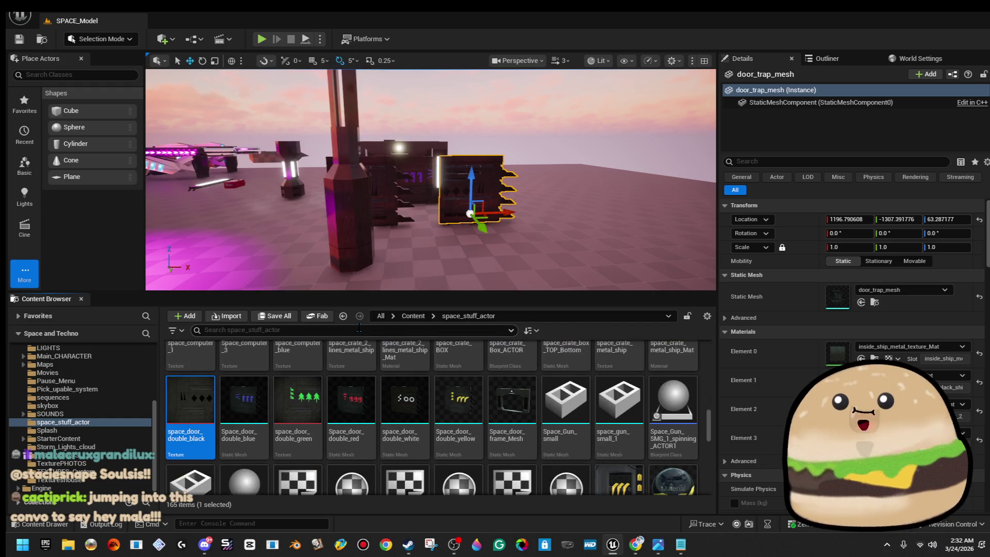
Reveal the space_door_double_black file in File Explorer's space_stuff_actor folder
{"action": "right_click", "coordinate": [205, 403]}
{"action": "left_click", "coordinate": [291, 402]}
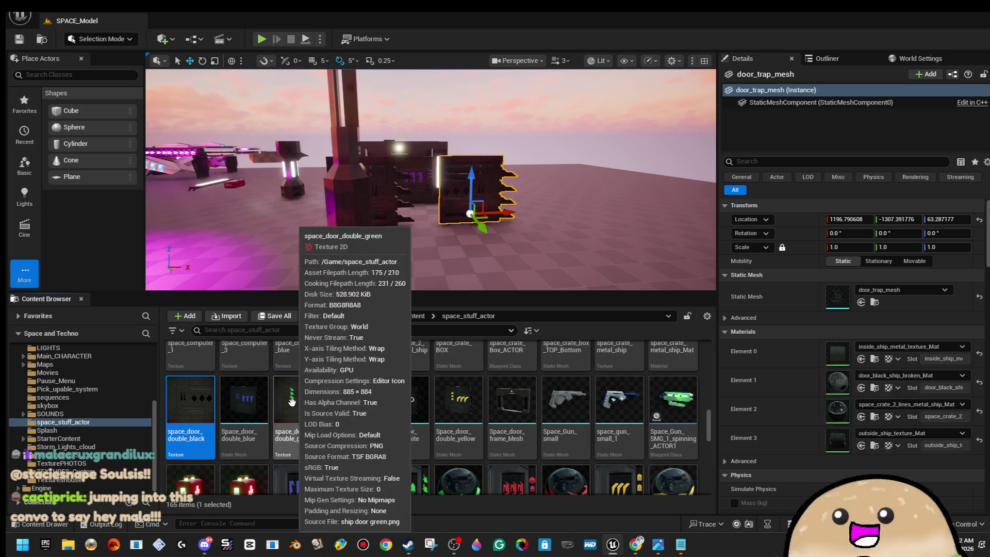
{"action": "scroll", "coordinate": [418, 352], "scroll_direction": "up", "scroll_amount": 5}
{"action": "left_click", "coordinate": [821, 33]}
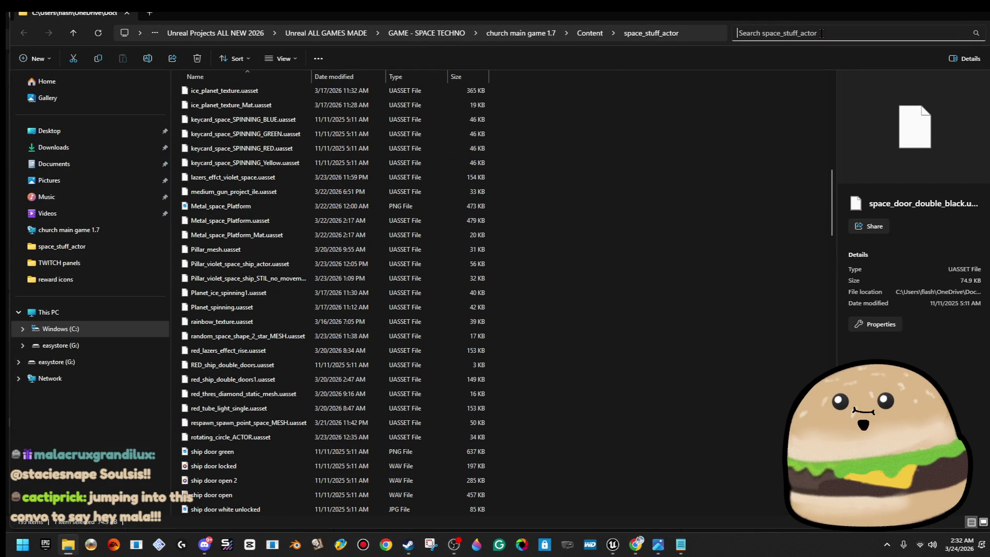
Search the folder for 'space door' and compare door images, settling on door black ship broken
{"action": "type", "text": "space dor"}
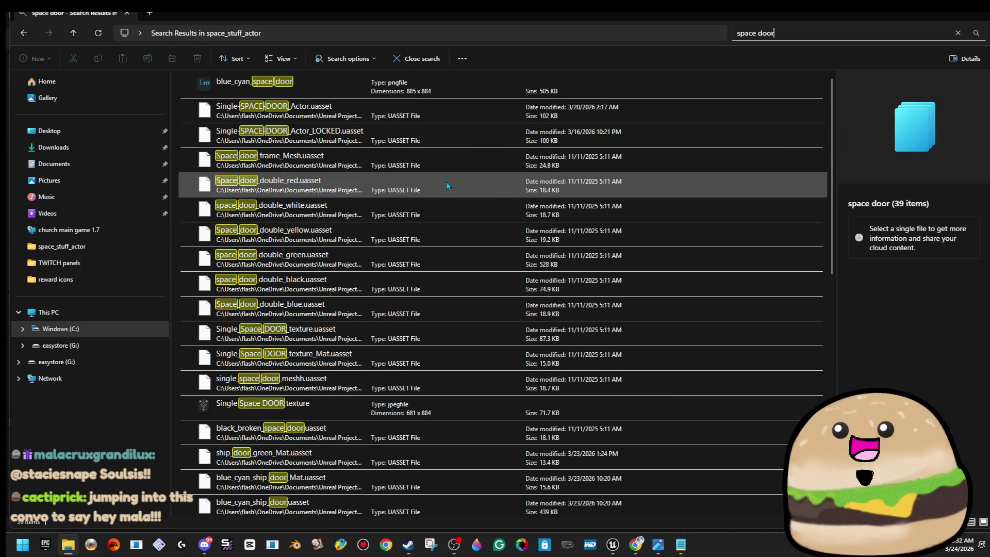
{"action": "scroll", "coordinate": [447, 181], "scroll_direction": "down", "scroll_amount": 5}
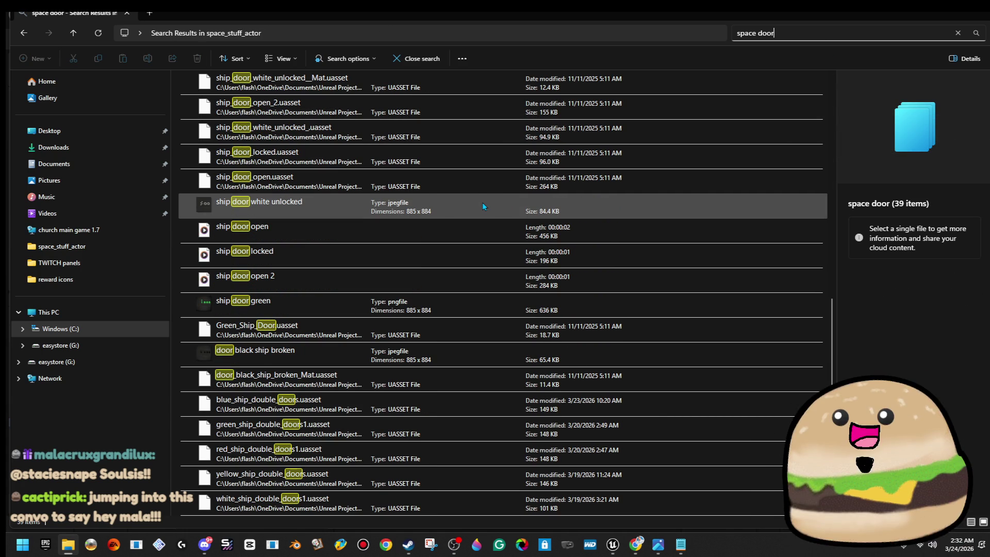
{"action": "left_click", "coordinate": [269, 356]}
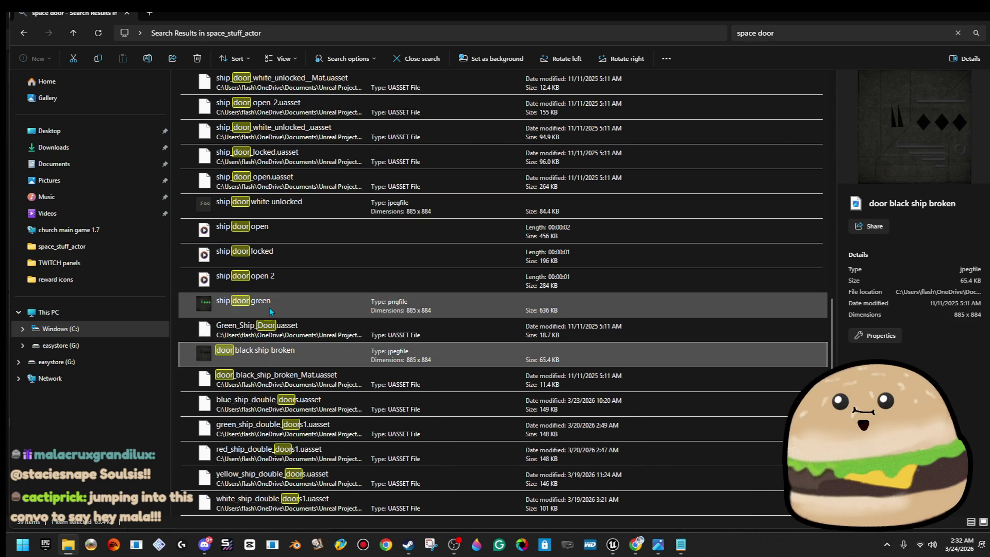
{"action": "left_click", "coordinate": [271, 307]}
{"action": "left_click", "coordinate": [279, 362]}
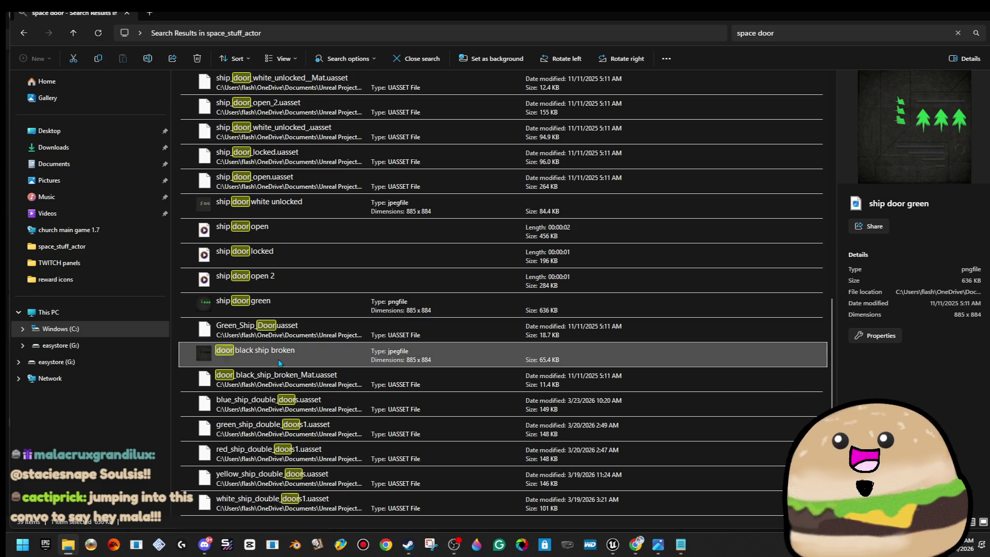
{"action": "right_click", "coordinate": [279, 362]}
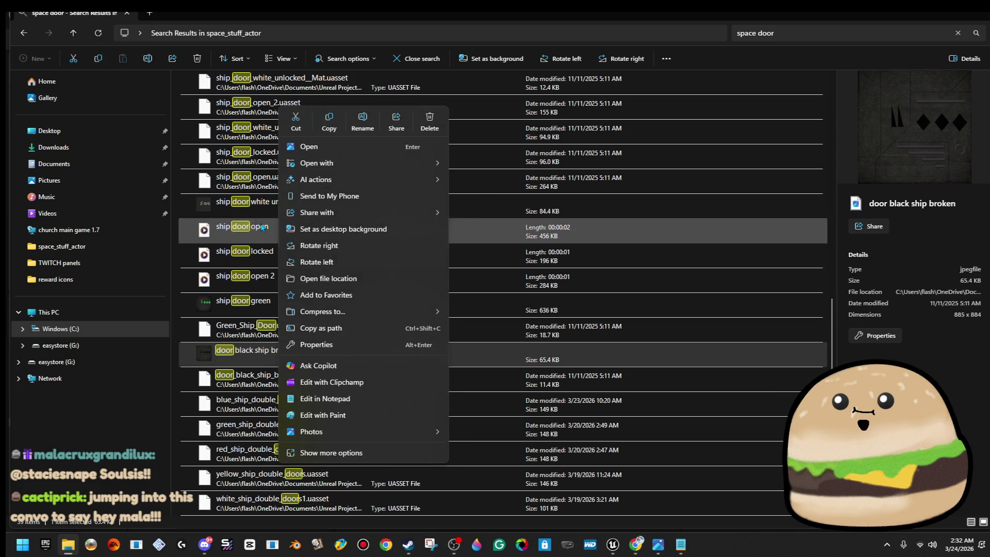
{"action": "left_click", "coordinate": [256, 208]}
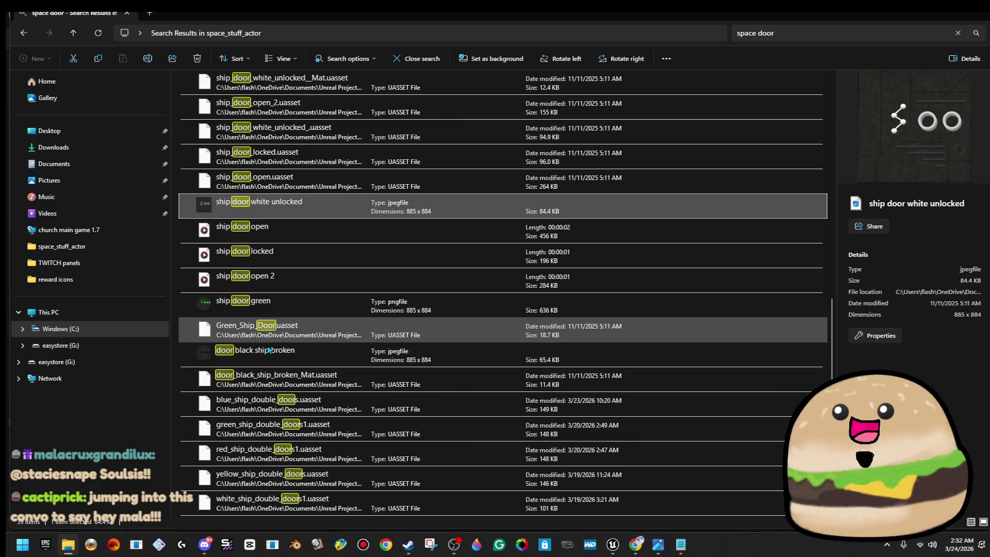
{"action": "left_click", "coordinate": [268, 355]}
Open the door black ship broken image in Paint 3D with Open with
{"action": "right_click", "coordinate": [268, 355]}
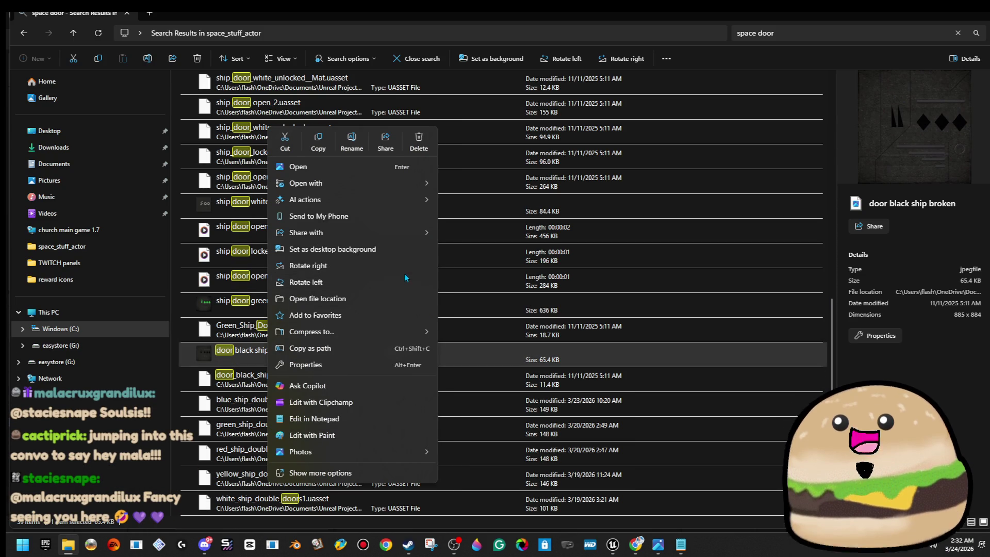
{"action": "mouse_move", "coordinate": [406, 336]}
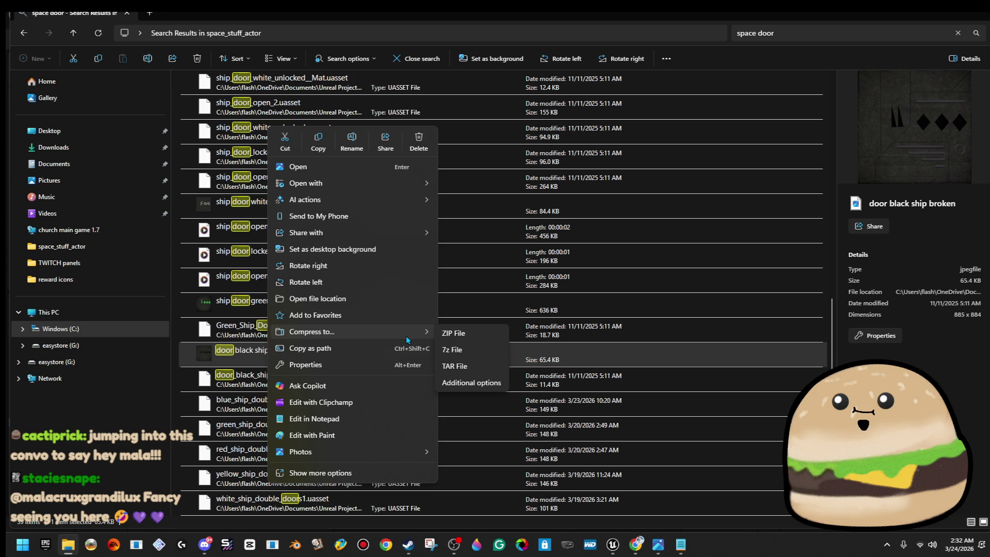
{"action": "mouse_move", "coordinate": [416, 233]}
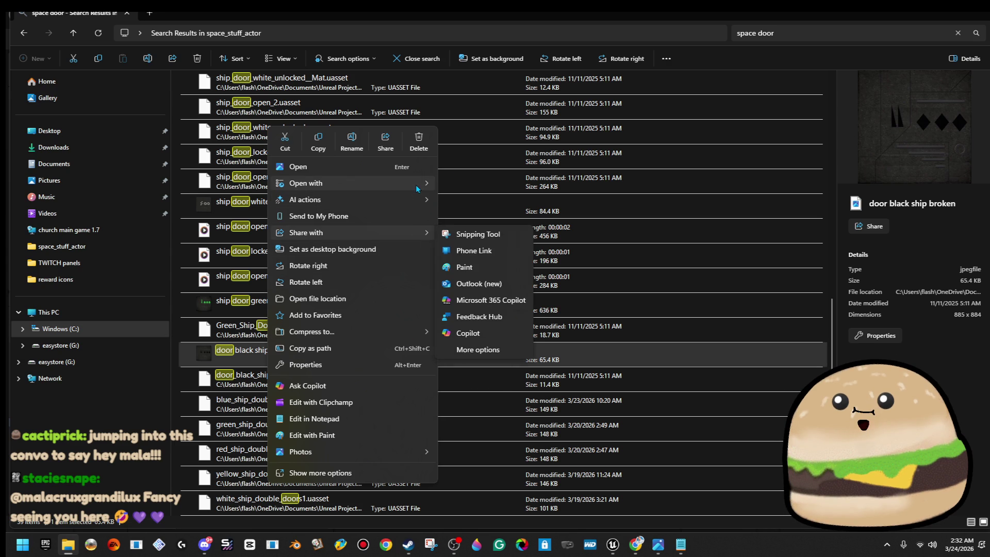
{"action": "mouse_move", "coordinate": [416, 200]}
{"action": "left_click", "coordinate": [497, 216]}
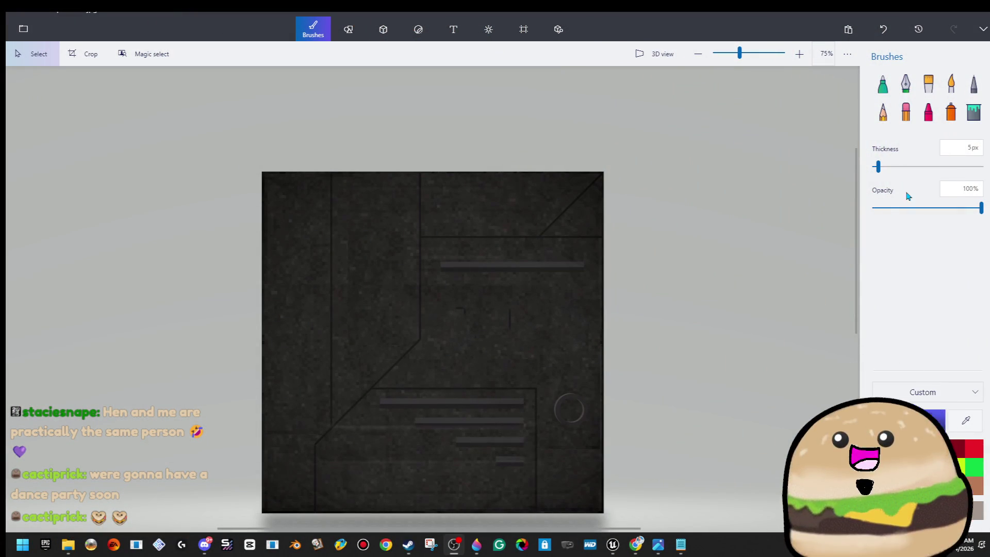
Zoom the door texture canvas to 100% and bring up the 3D shapes options
{"action": "scroll", "coordinate": [553, 391], "scroll_direction": "up", "scroll_amount": 3}
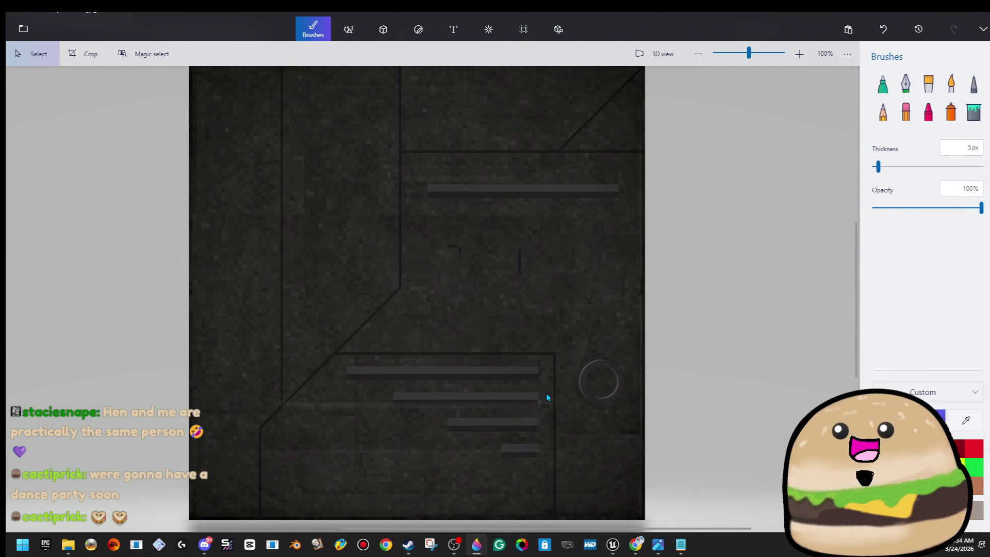
{"action": "scroll", "coordinate": [545, 393], "scroll_direction": "down", "scroll_amount": 2}
{"action": "scroll", "coordinate": [512, 287], "scroll_direction": "up", "scroll_amount": 2}
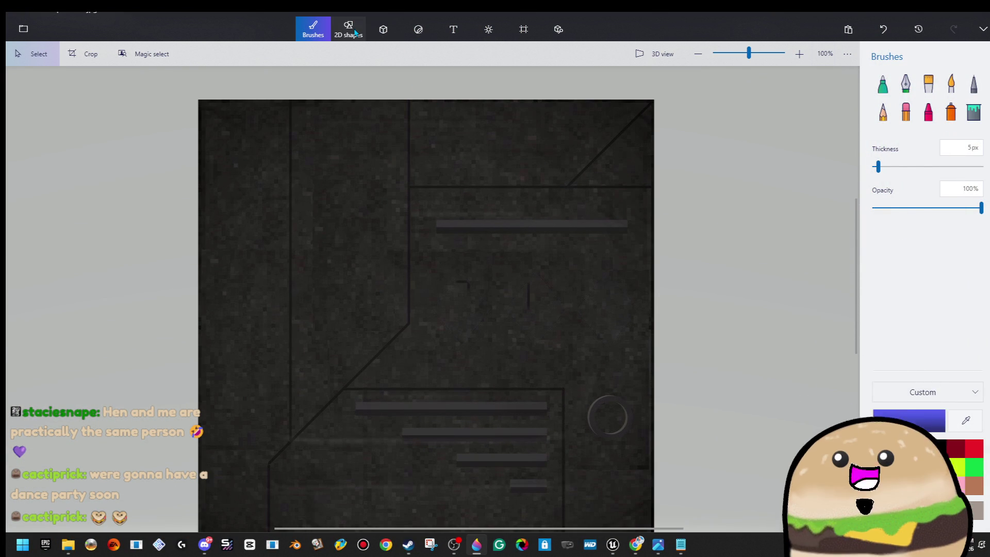
{"action": "left_click", "coordinate": [384, 29]}
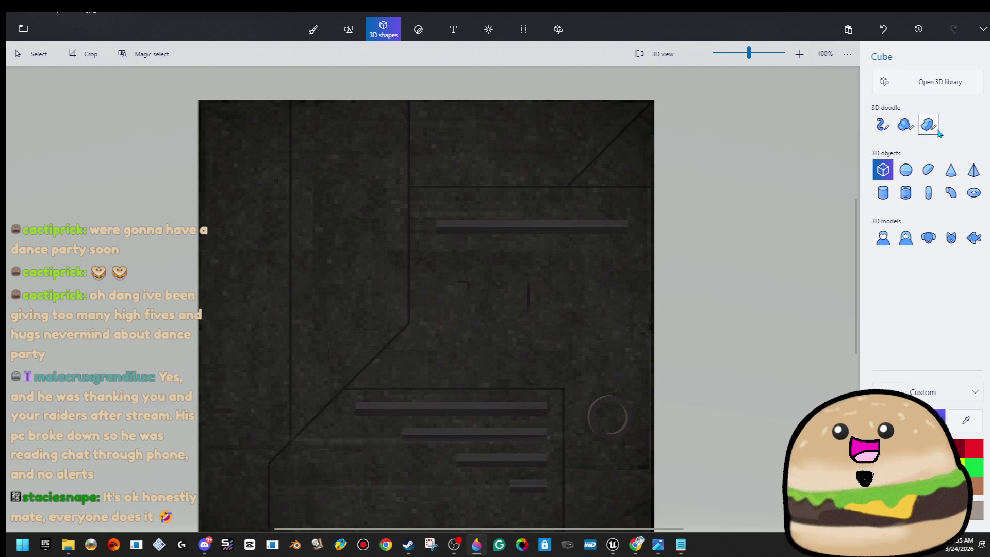
Outline a blue sharp-edged 3D doodle star on the door and drag it near the middle
{"action": "left_click", "coordinate": [928, 124]}
{"action": "scroll", "coordinate": [440, 271], "scroll_direction": "up", "scroll_amount": 1}
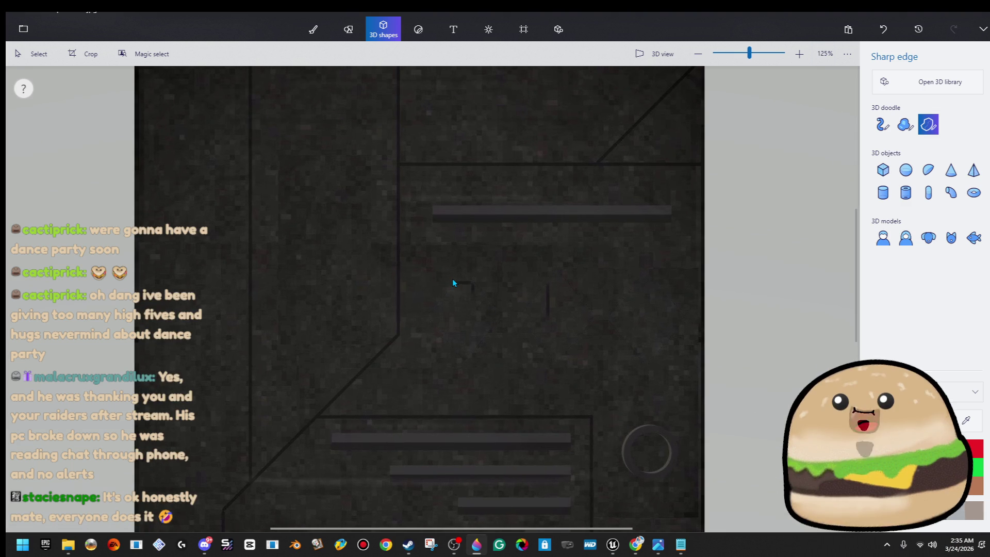
{"action": "left_click", "coordinate": [450, 281]}
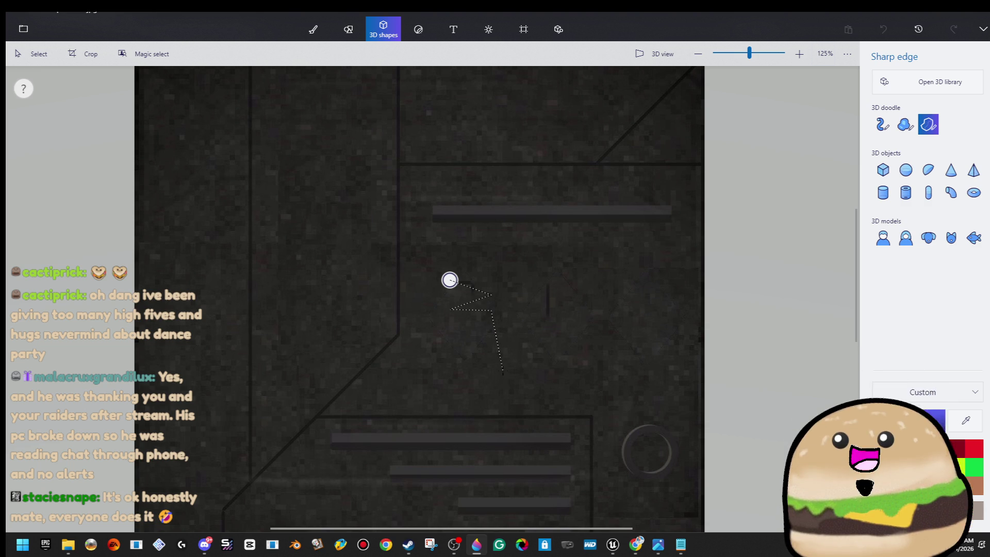
{"action": "left_click", "coordinate": [505, 244]}
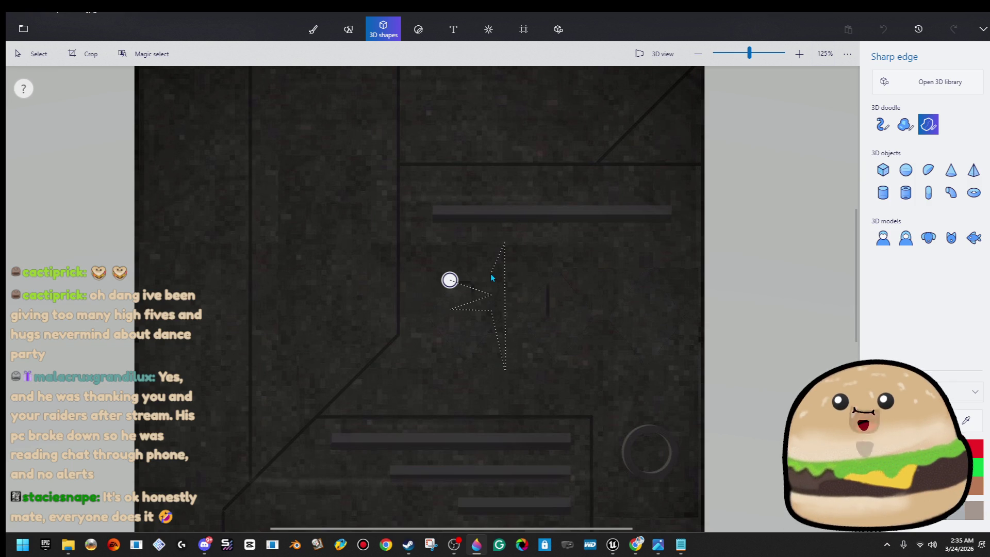
{"action": "left_click", "coordinate": [505, 218]}
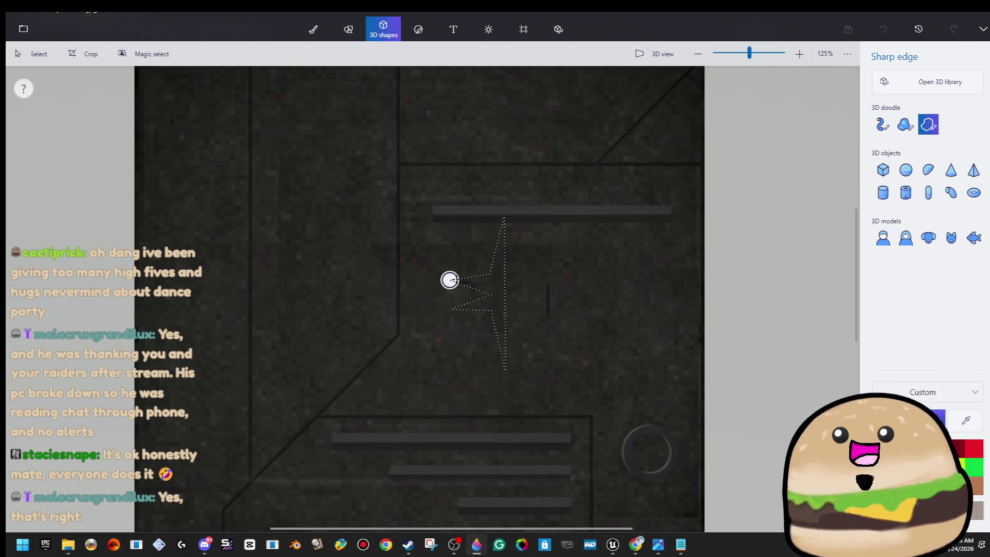
{"action": "left_click", "coordinate": [450, 279]}
{"action": "mouse_move", "coordinate": [500, 310]}
{"action": "left_mouse_down"}
{"action": "mouse_move", "coordinate": [443, 327]}
{"action": "mouse_move", "coordinate": [464, 337]}
{"action": "mouse_move", "coordinate": [503, 314]}
{"action": "left_mouse_up"}
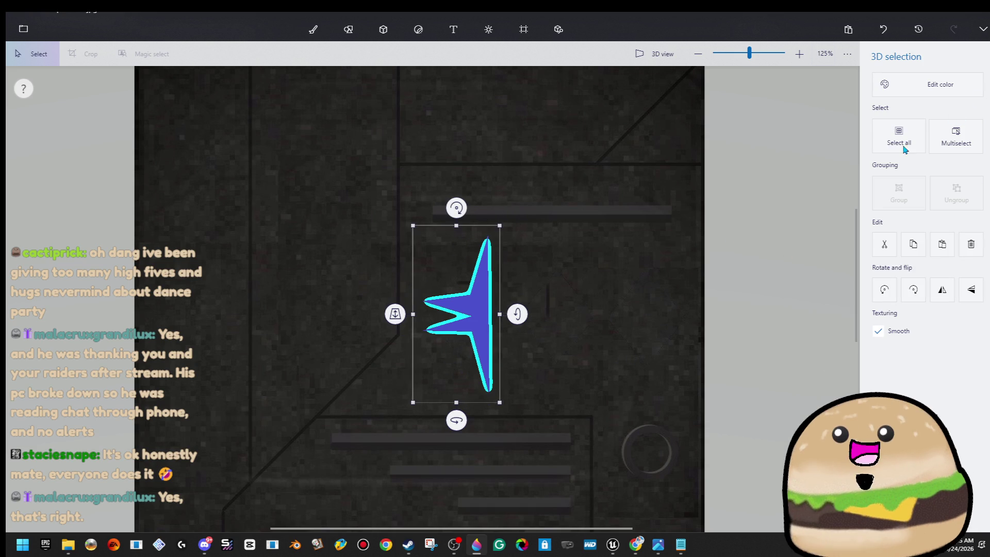
Recolour the star purple from the Edit color palette
{"action": "left_click", "coordinate": [513, 303]}
{"action": "left_click", "coordinate": [480, 310]}
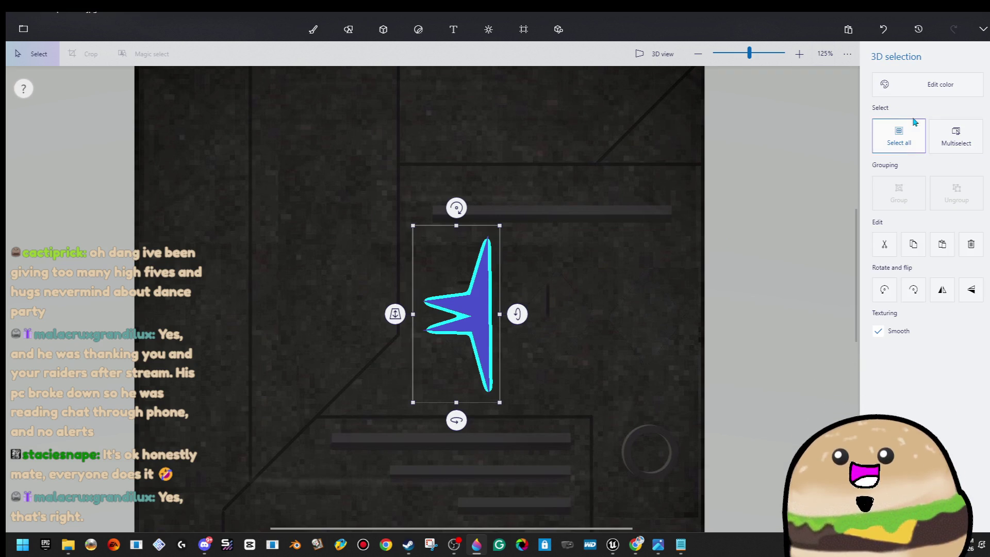
{"action": "left_click", "coordinate": [900, 93]}
{"action": "left_click", "coordinate": [807, 195]}
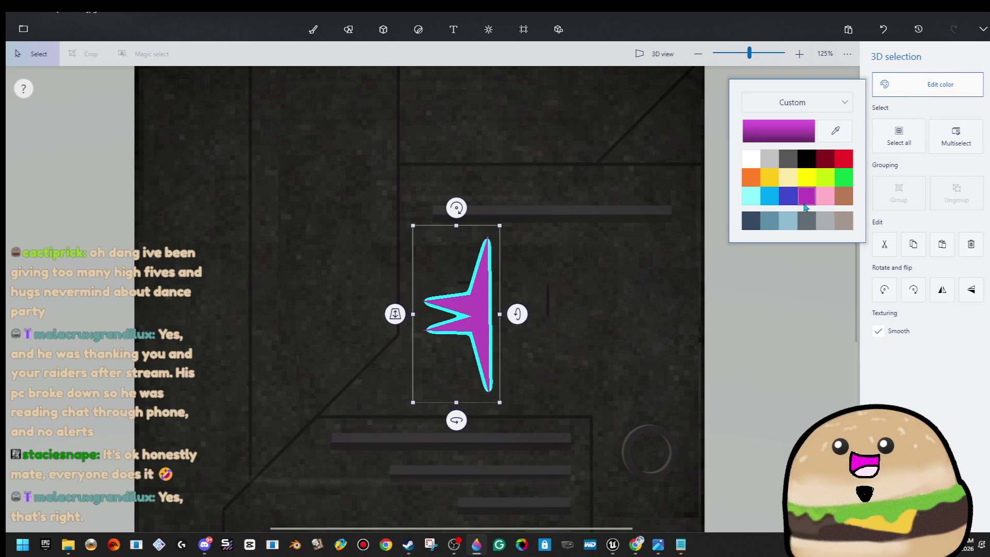
{"action": "left_click", "coordinate": [721, 303]}
{"action": "left_click", "coordinate": [751, 301]}
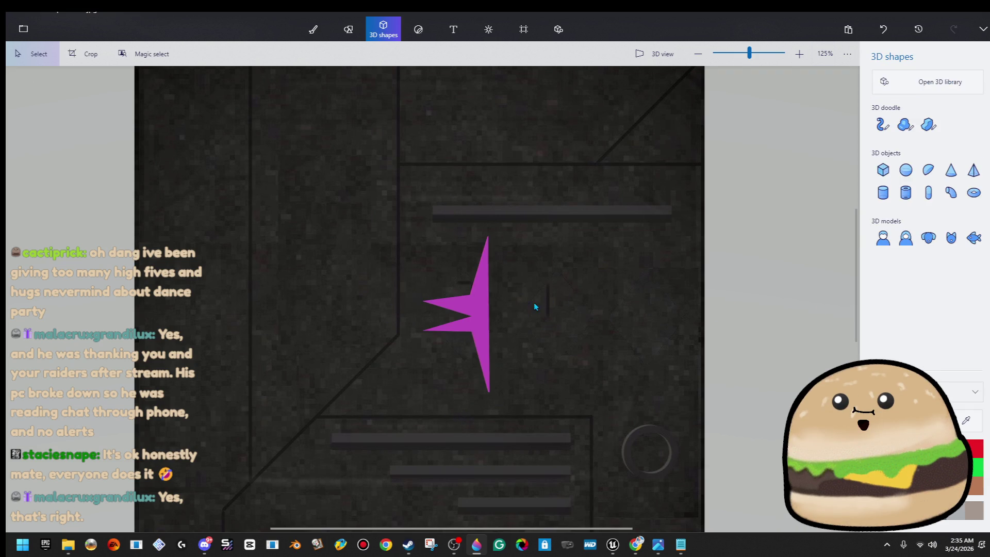
{"action": "left_click", "coordinate": [477, 312]}
Refine the star's colour to vivid violet a600ff in the custom colour editor
{"action": "left_click", "coordinate": [891, 92]}
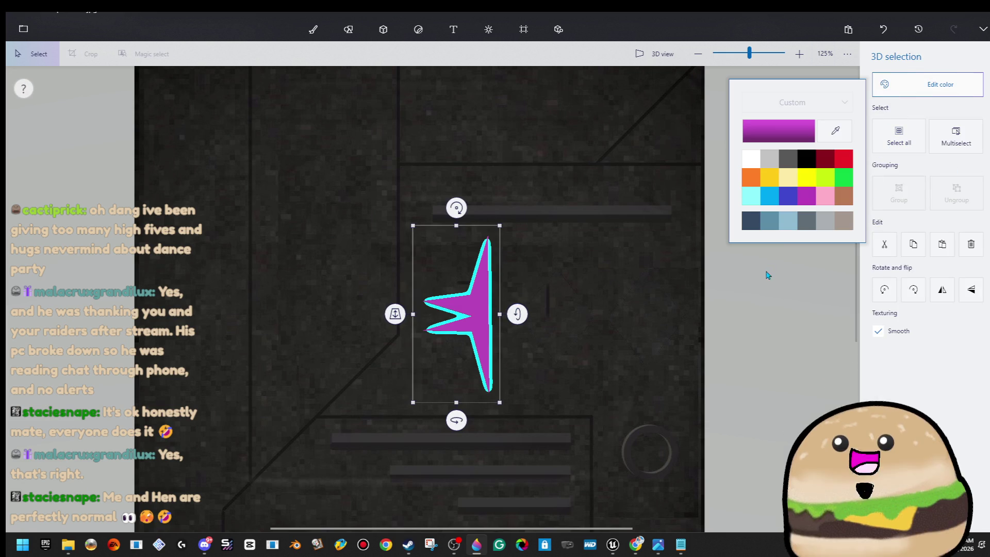
{"action": "left_click", "coordinate": [774, 121]}
{"action": "left_click_drag", "start_coordinate": [503, 234], "coordinate": [513, 238]}
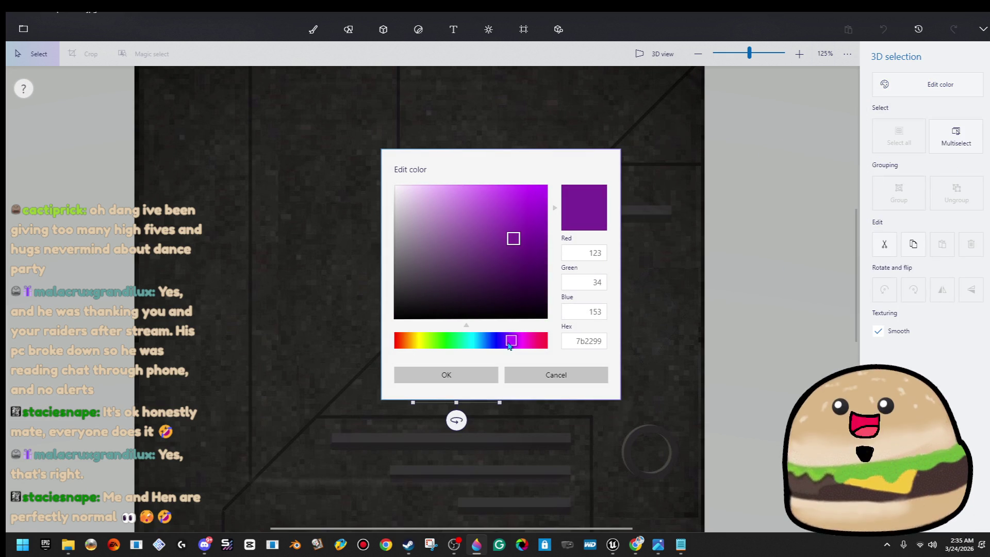
{"action": "mouse_move", "coordinate": [516, 237]}
{"action": "left_mouse_down"}
{"action": "mouse_move", "coordinate": [542, 155]}
{"action": "mouse_move", "coordinate": [565, 186]}
{"action": "left_mouse_up"}
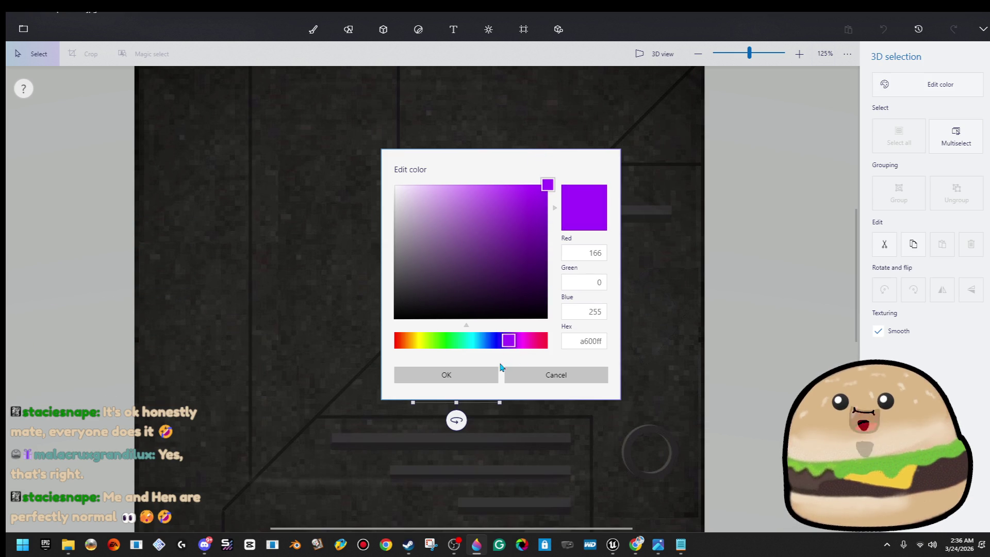
{"action": "left_click", "coordinate": [480, 374]}
{"action": "left_click", "coordinate": [717, 285]}
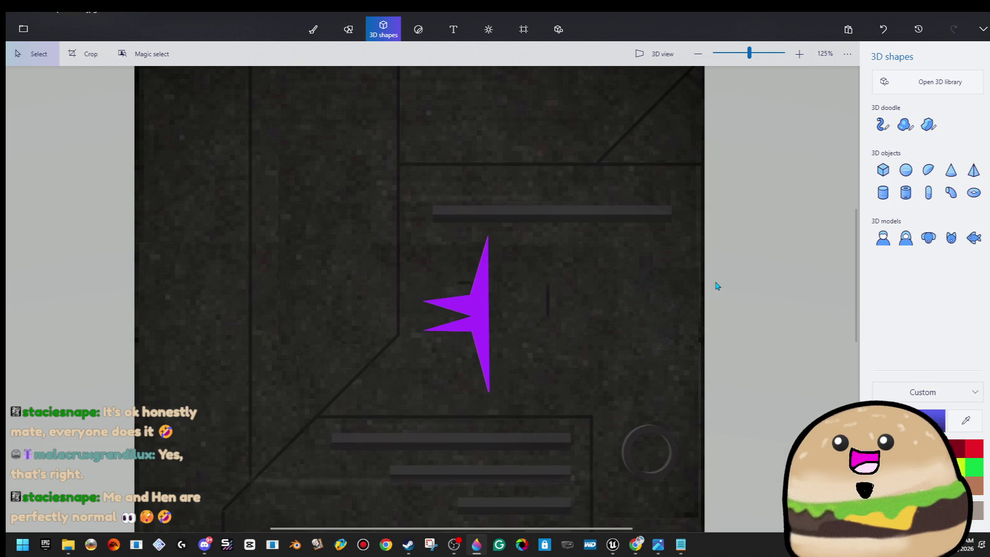
{"action": "scroll", "coordinate": [679, 362], "scroll_direction": "up", "scroll_amount": 1}
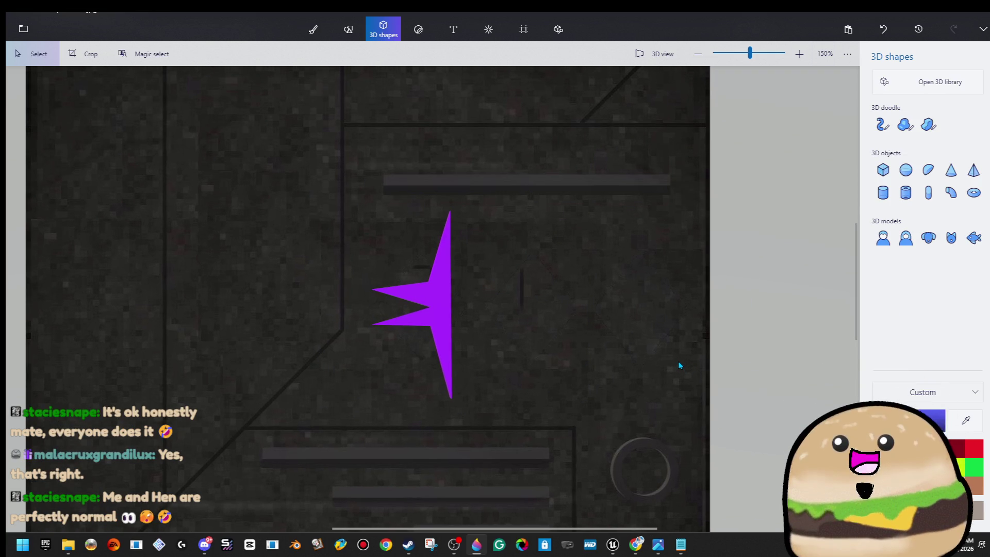
Tilt the violet star slightly in 3D and reposition it on the canvas
{"action": "left_click", "coordinate": [458, 320]}
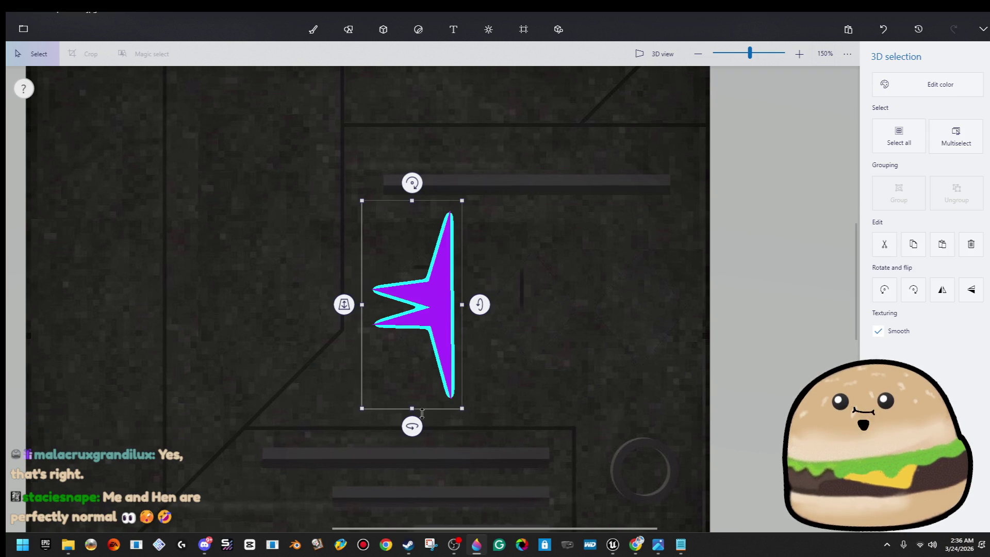
{"action": "left_click_drag", "start_coordinate": [413, 432], "coordinate": [417, 431]}
{"action": "left_click", "coordinate": [638, 304]}
{"action": "scroll", "coordinate": [635, 304], "scroll_direction": "down", "scroll_amount": 2}
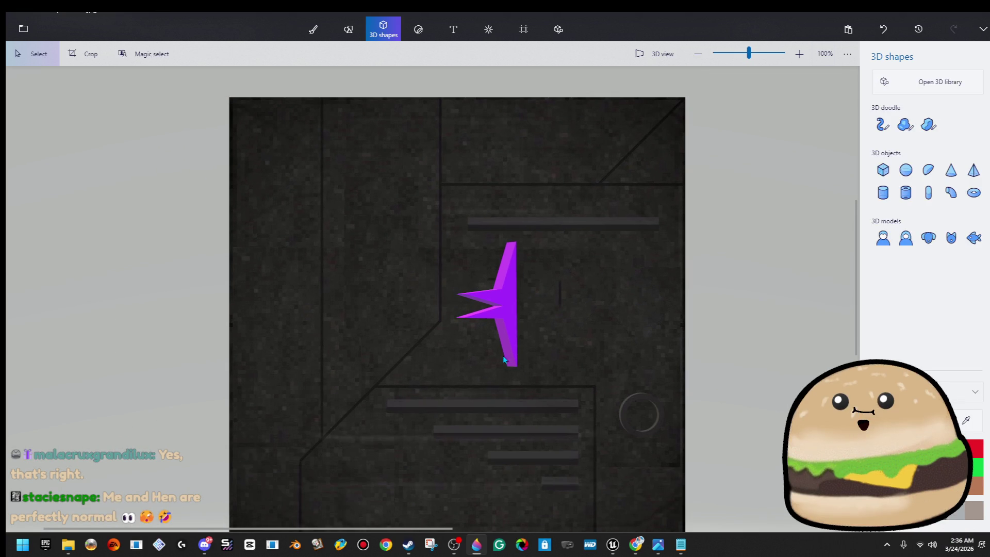
{"action": "left_click", "coordinate": [504, 360]}
{"action": "left_click_drag", "start_coordinate": [490, 377], "coordinate": [489, 372]}
{"action": "left_click_drag", "start_coordinate": [514, 322], "coordinate": [519, 323]}
{"action": "left_click", "coordinate": [639, 246]}
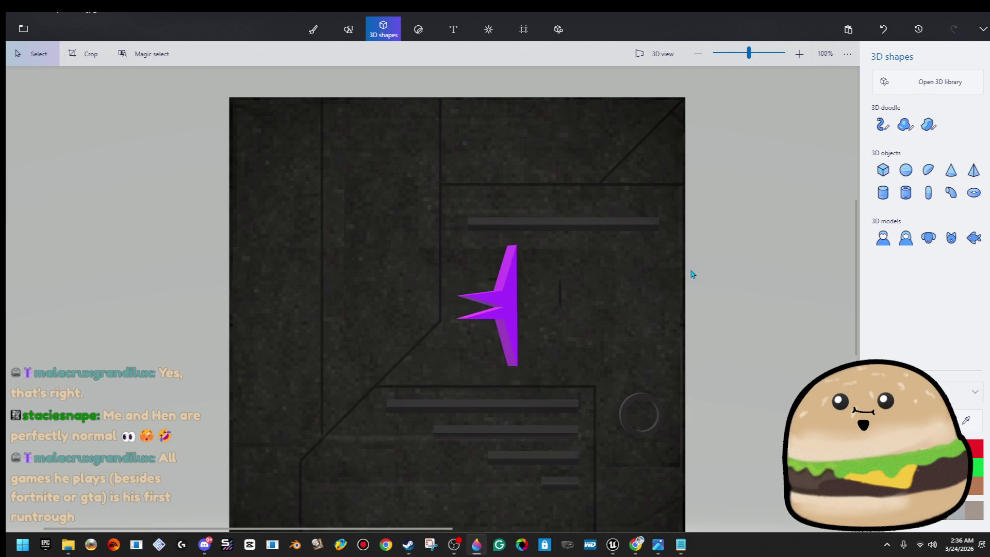
{"action": "scroll", "coordinate": [691, 274], "scroll_direction": "down", "scroll_amount": 1}
{"action": "scroll", "coordinate": [727, 309], "scroll_direction": "down", "scroll_amount": 1}
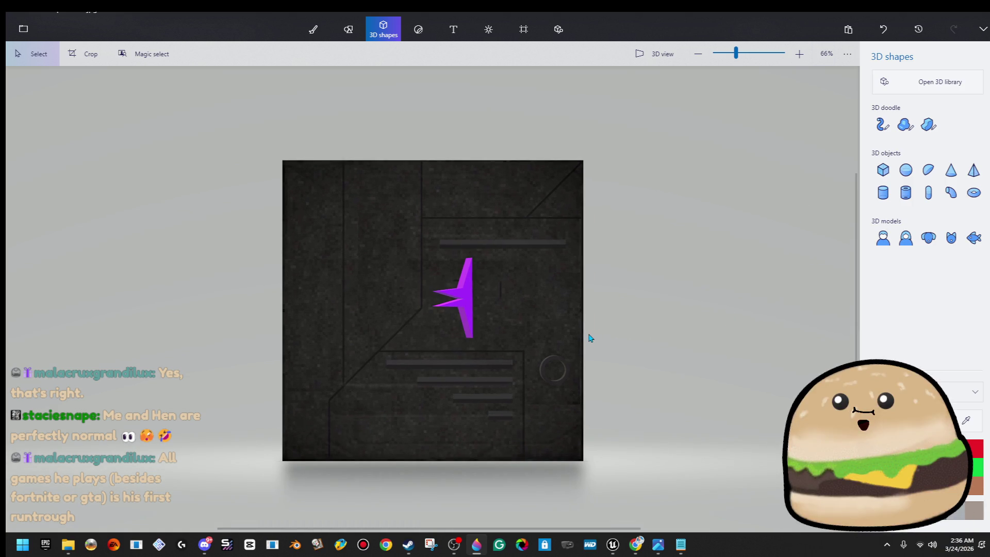
{"action": "scroll", "coordinate": [591, 337], "scroll_direction": "up", "scroll_amount": 4}
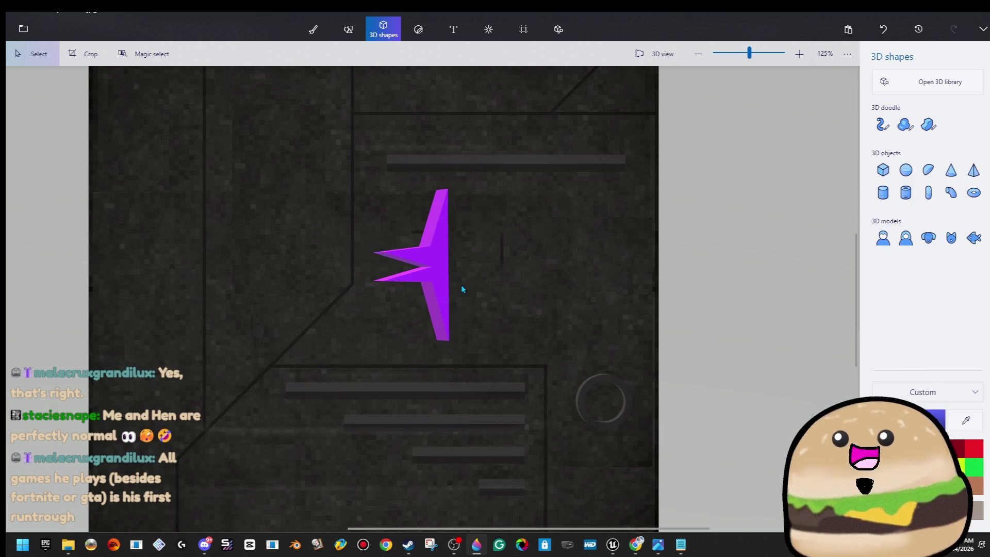
Spin the star to point right, then undo that first rotation
{"action": "left_click", "coordinate": [434, 282]}
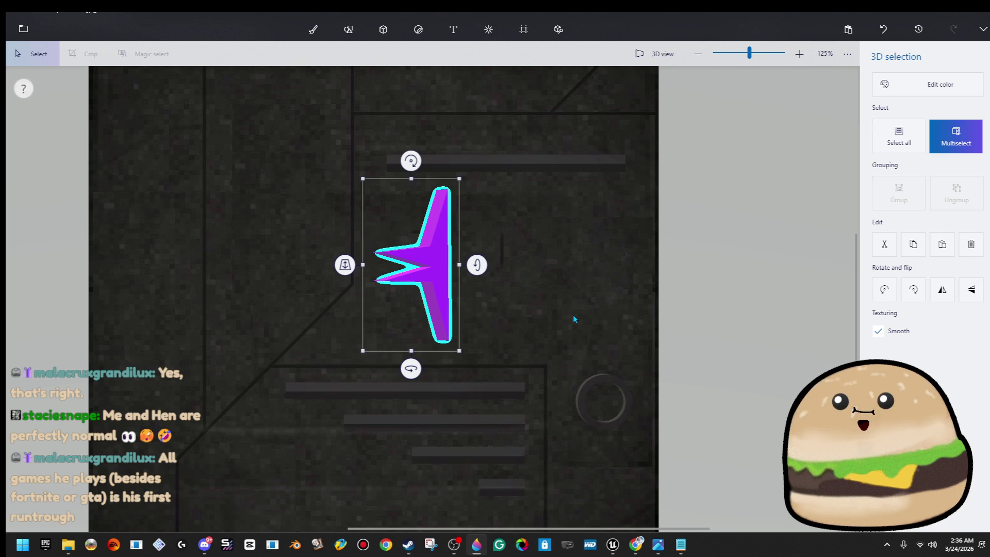
{"action": "left_click", "coordinate": [518, 311]}
{"action": "left_click", "coordinate": [444, 251]}
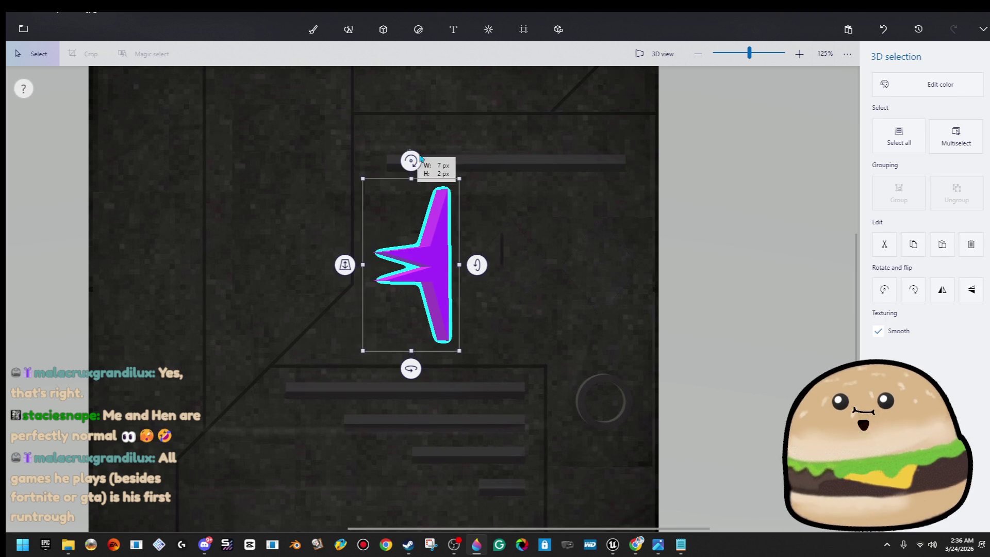
{"action": "left_click", "coordinate": [426, 156]}
{"action": "left_click", "coordinate": [436, 226]}
{"action": "mouse_move", "coordinate": [418, 163]}
{"action": "left_mouse_down"}
{"action": "mouse_move", "coordinate": [462, 175]}
{"action": "mouse_move", "coordinate": [515, 403]}
{"action": "mouse_move", "coordinate": [384, 457]}
{"action": "left_mouse_up"}
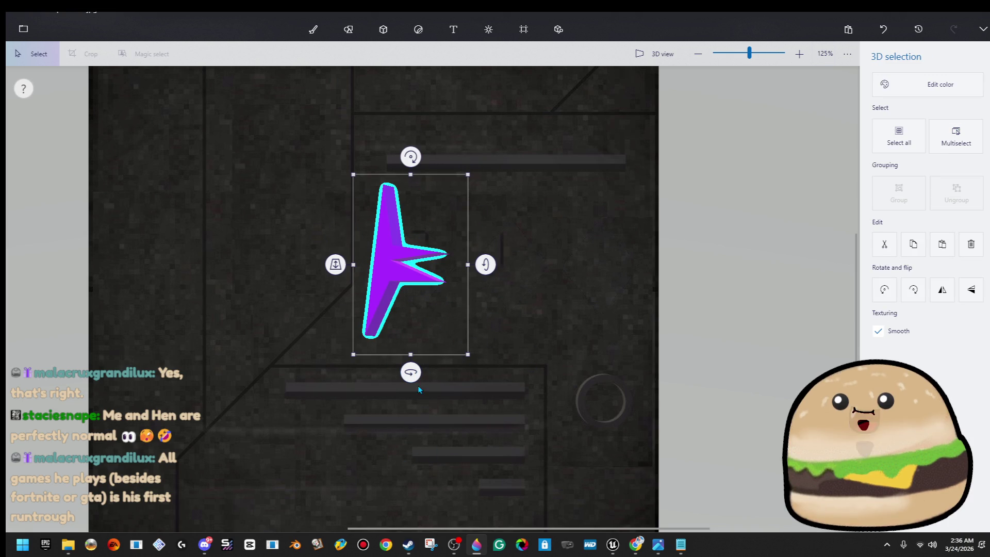
{"action": "left_click", "coordinate": [617, 342]}
{"action": "key", "text": "ctrl+z"}
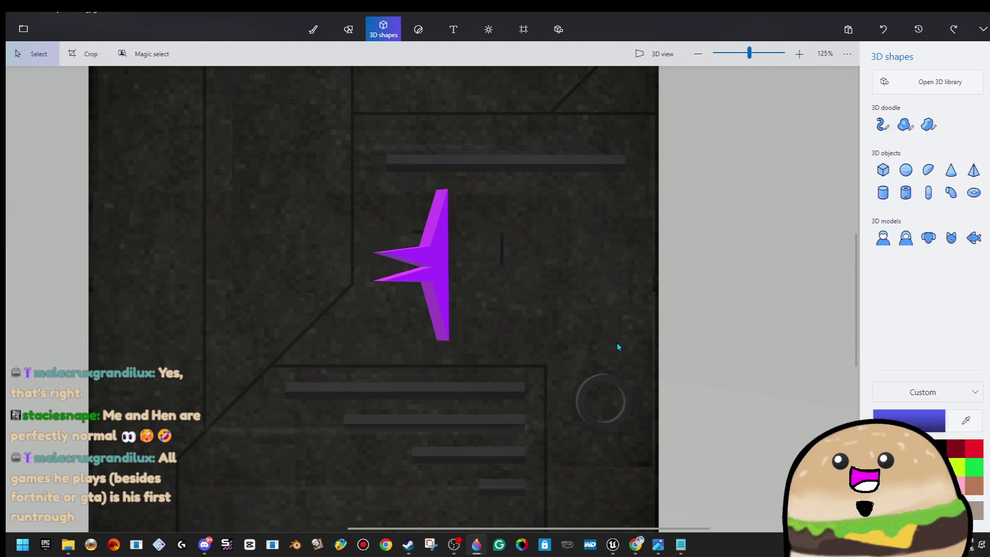
Rotate the star 180° to face right, tilt it slightly, and duplicate it
{"action": "left_click", "coordinate": [439, 258]}
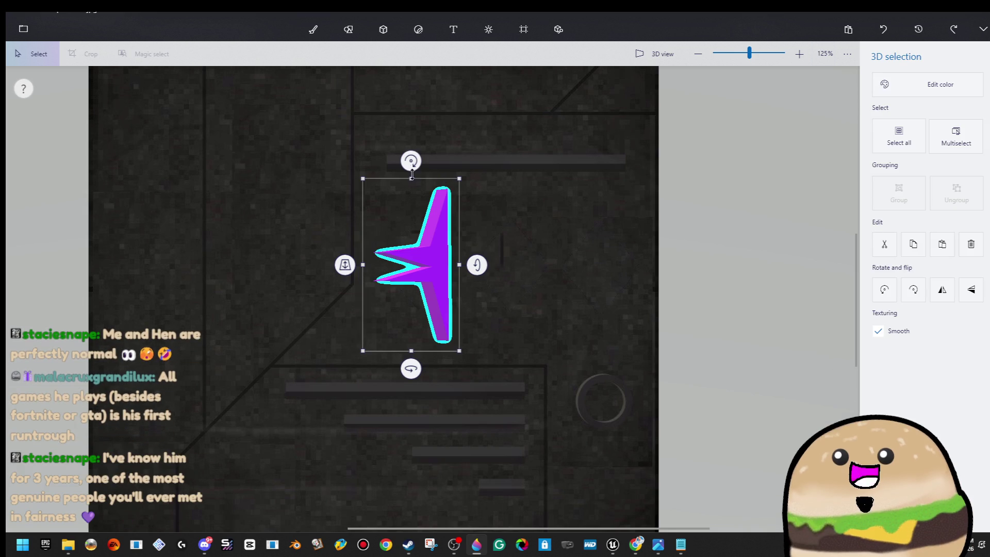
{"action": "mouse_move", "coordinate": [411, 161]}
{"action": "left_mouse_down"}
{"action": "mouse_move", "coordinate": [480, 341]}
{"action": "mouse_move", "coordinate": [413, 366]}
{"action": "left_mouse_up"}
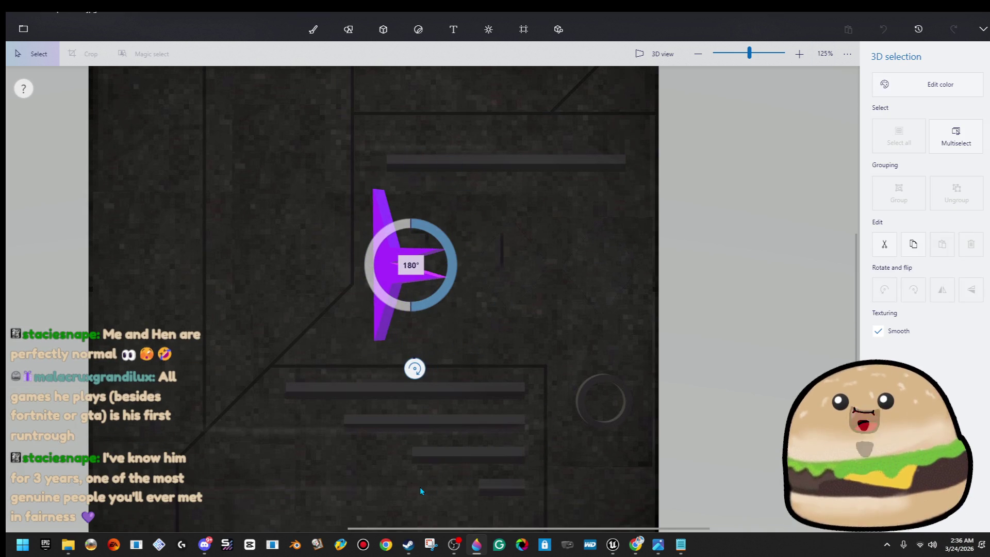
{"action": "mouse_move", "coordinate": [476, 265]}
{"action": "left_mouse_down"}
{"action": "mouse_move", "coordinate": [413, 288]}
{"action": "mouse_move", "coordinate": [464, 273]}
{"action": "mouse_move", "coordinate": [441, 277]}
{"action": "mouse_move", "coordinate": [521, 280]}
{"action": "left_mouse_up"}
{"action": "key", "text": "3"}
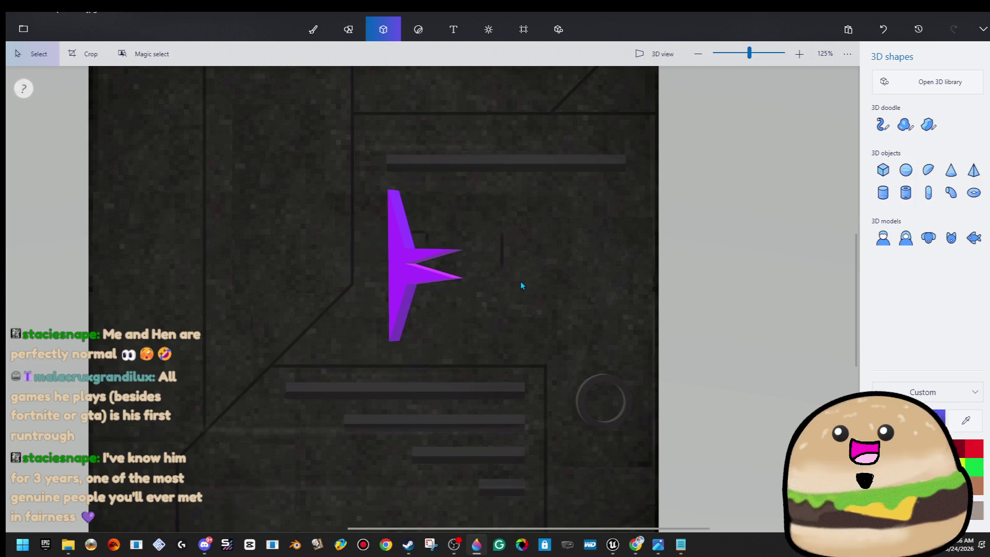
{"action": "left_click", "coordinate": [414, 288]}
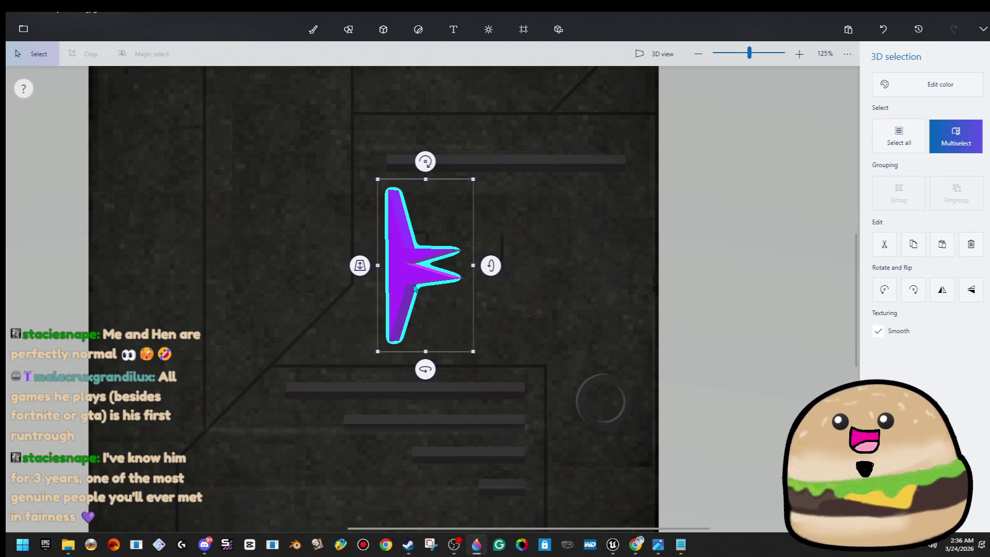
{"action": "key", "text": "ctrl+c"}
{"action": "key", "text": "ctrl+v"}
Place the copy right of the original and add a third star beside them
{"action": "left_click_drag", "start_coordinate": [506, 279], "coordinate": [591, 298]}
{"action": "key", "text": "3"}
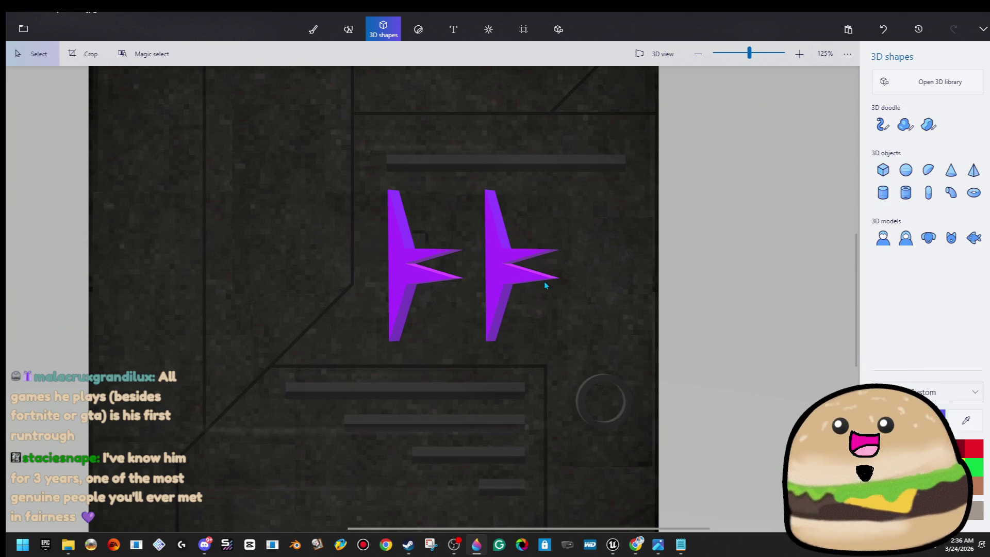
{"action": "left_click", "coordinate": [477, 277]}
{"action": "key", "text": "ctrl+c"}
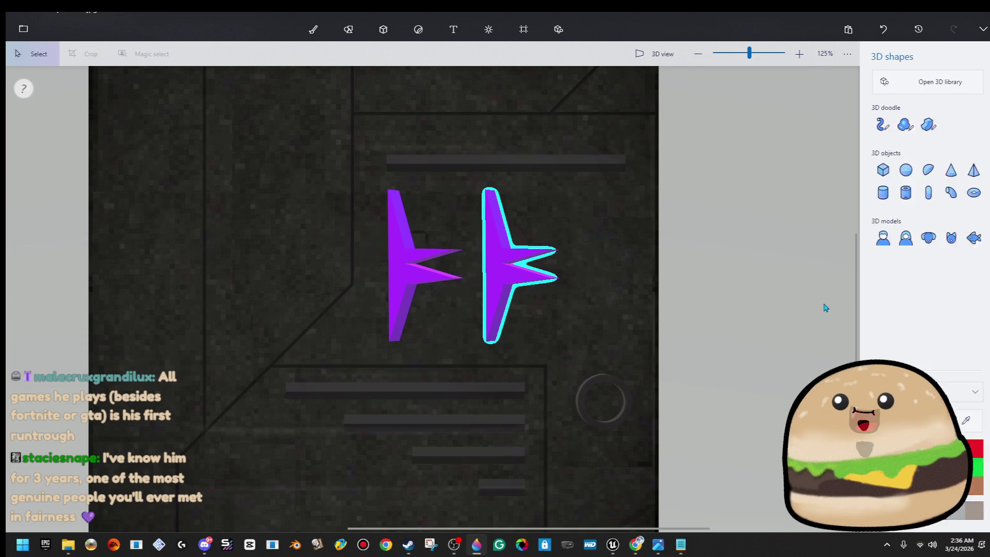
{"action": "key", "text": "ctrl+v"}
{"action": "key", "text": "Right"}
{"action": "key", "text": "Right"}
{"action": "key", "text": "Right"}
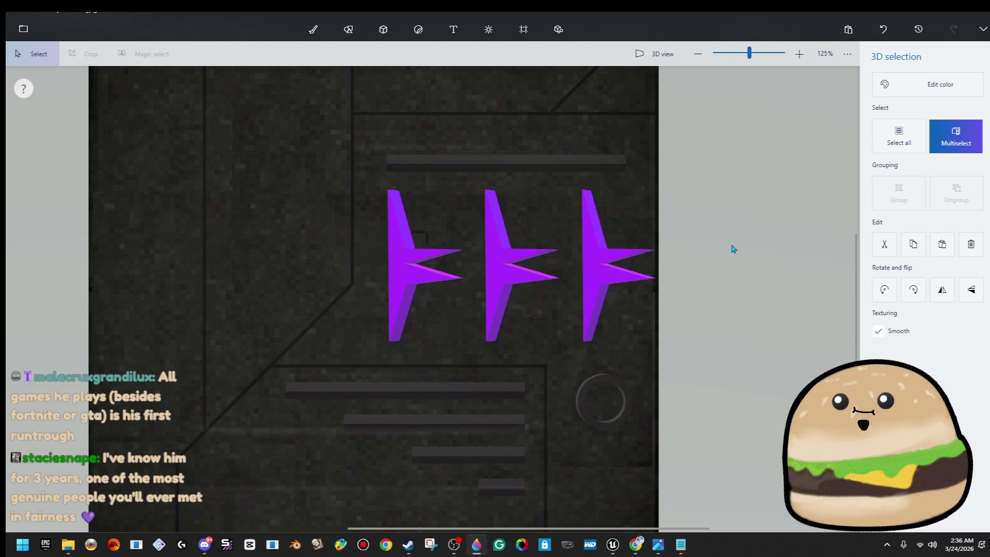
{"action": "mouse_move", "coordinate": [696, 167]}
{"action": "left_mouse_down"}
{"action": "mouse_move", "coordinate": [287, 442]}
{"action": "mouse_move", "coordinate": [266, 445]}
{"action": "left_mouse_up"}
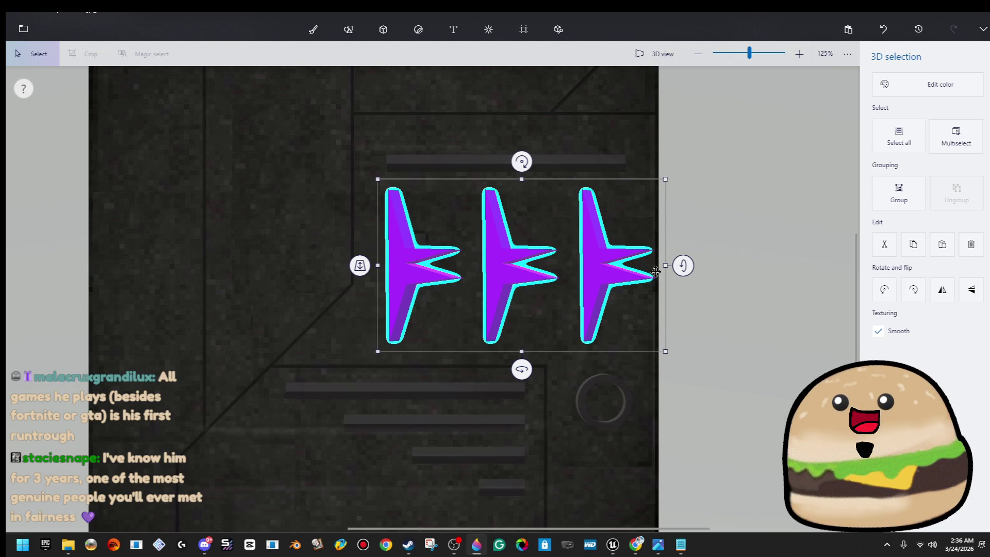
Squeeze the three purple stars closer together and make them shorter
{"action": "left_click_drag", "start_coordinate": [662, 266], "coordinate": [634, 272]}
{"action": "left_click_drag", "start_coordinate": [506, 182], "coordinate": [506, 192]}
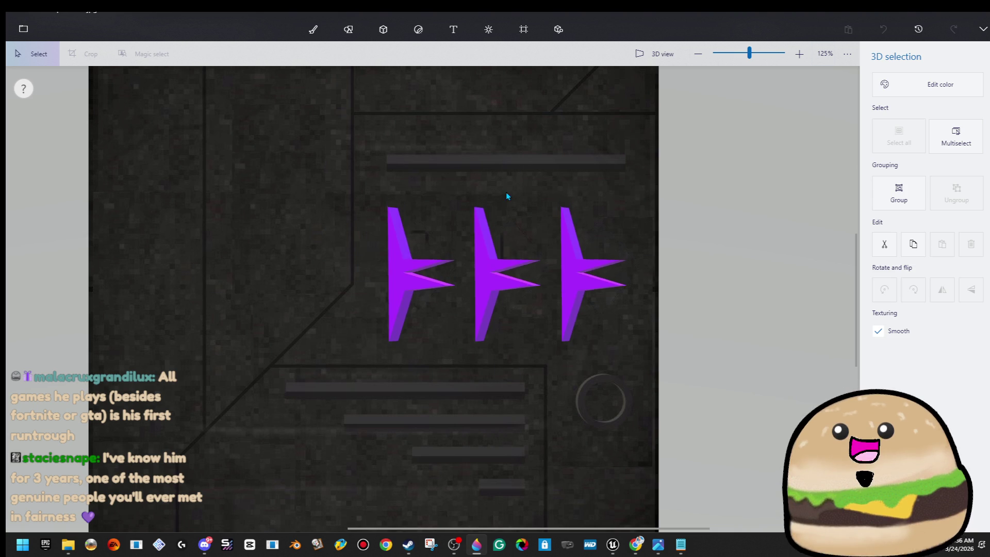
{"action": "left_click", "coordinate": [746, 248]}
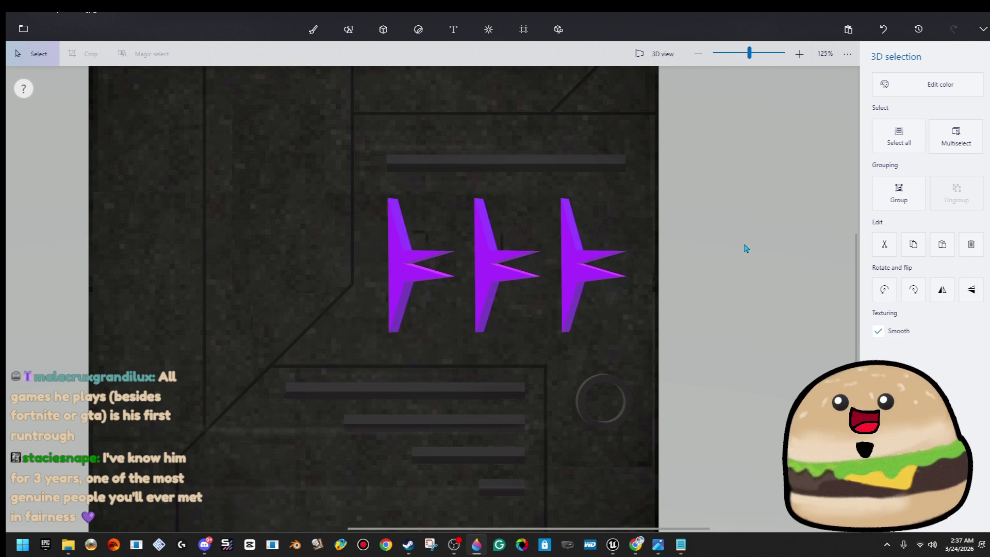
{"action": "scroll", "coordinate": [744, 248], "scroll_direction": "down", "scroll_amount": 5}
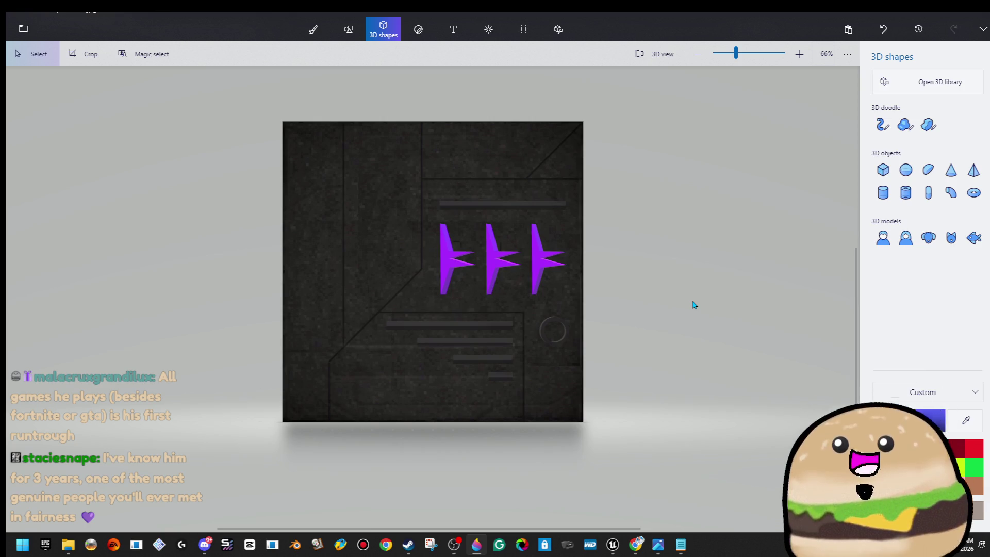
{"action": "scroll", "coordinate": [520, 235], "scroll_direction": "up", "scroll_amount": 5}
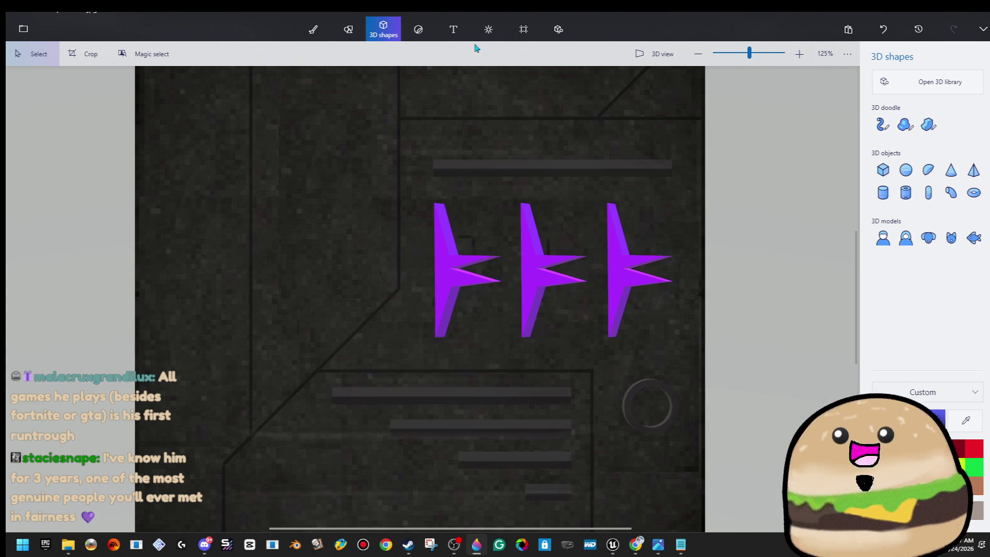
{"action": "left_click", "coordinate": [928, 124]}
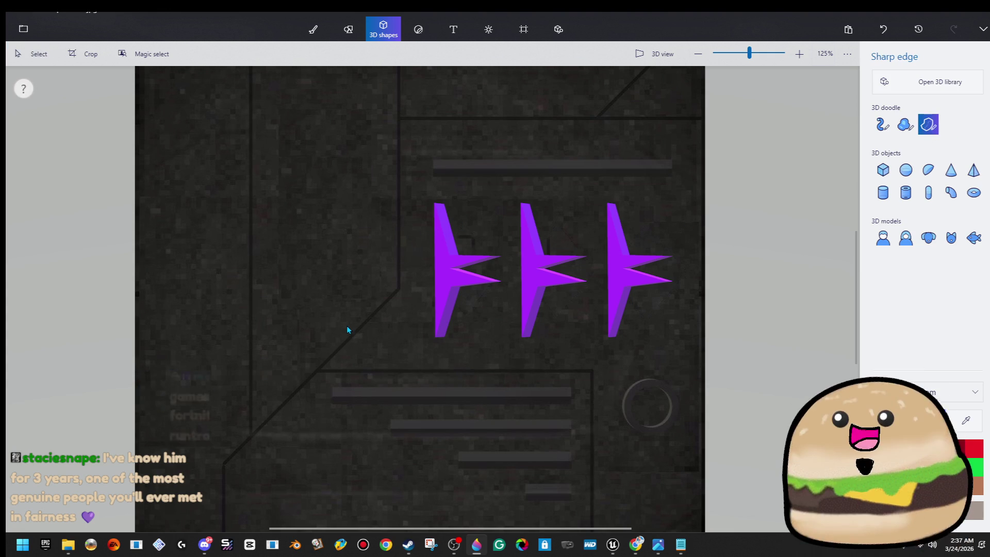
Outline a new blue sharp-edged zigzag doodle to the left of the three purple arrows
{"action": "scroll", "coordinate": [340, 322], "scroll_direction": "up", "scroll_amount": 1}
{"action": "left_click", "coordinate": [285, 325]}
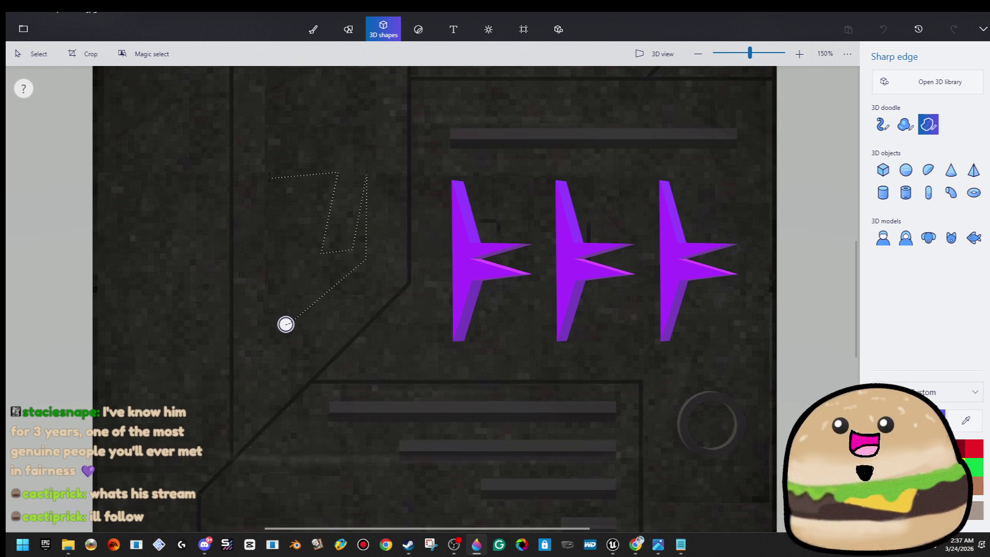
{"action": "left_click", "coordinate": [313, 189]}
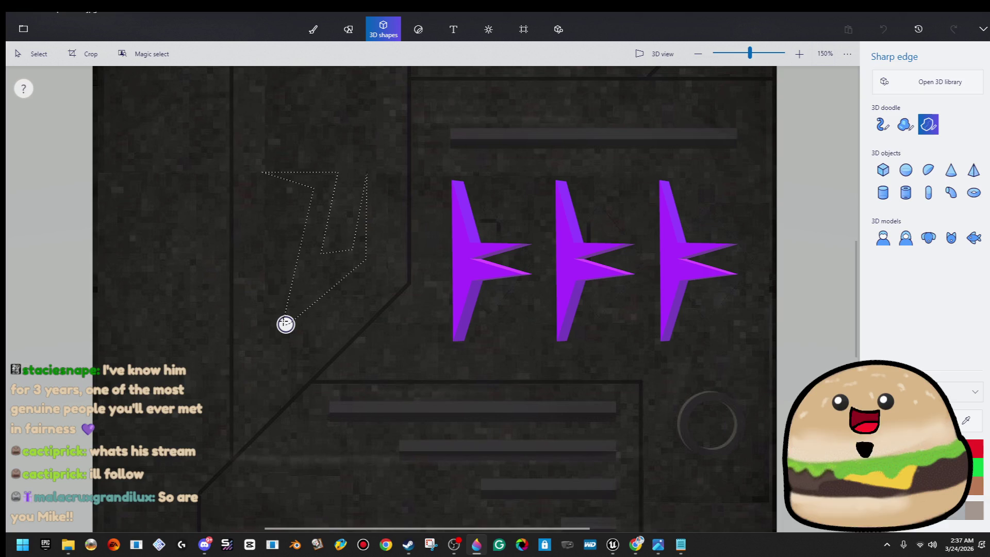
{"action": "left_click", "coordinate": [286, 324]}
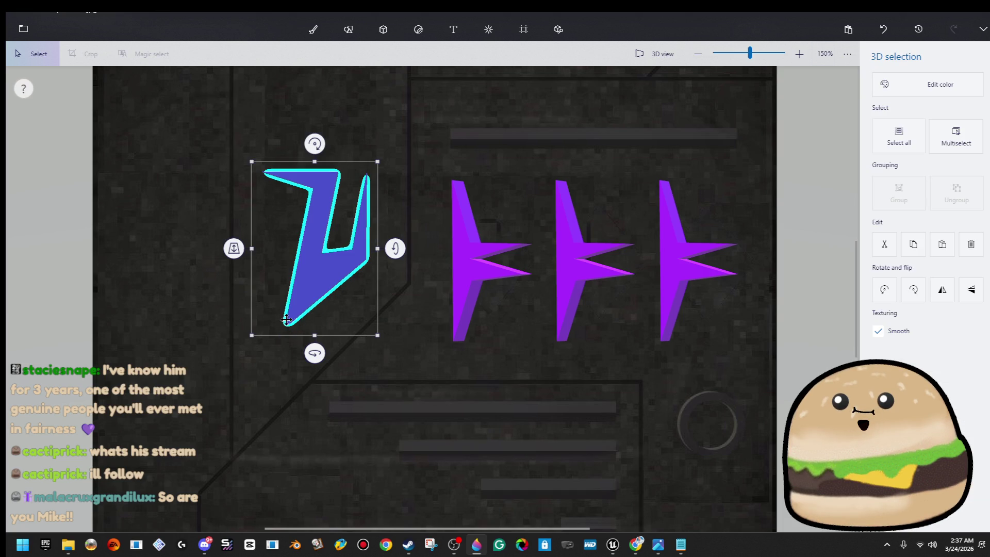
{"action": "scroll", "coordinate": [489, 269], "scroll_direction": "down", "scroll_amount": 1}
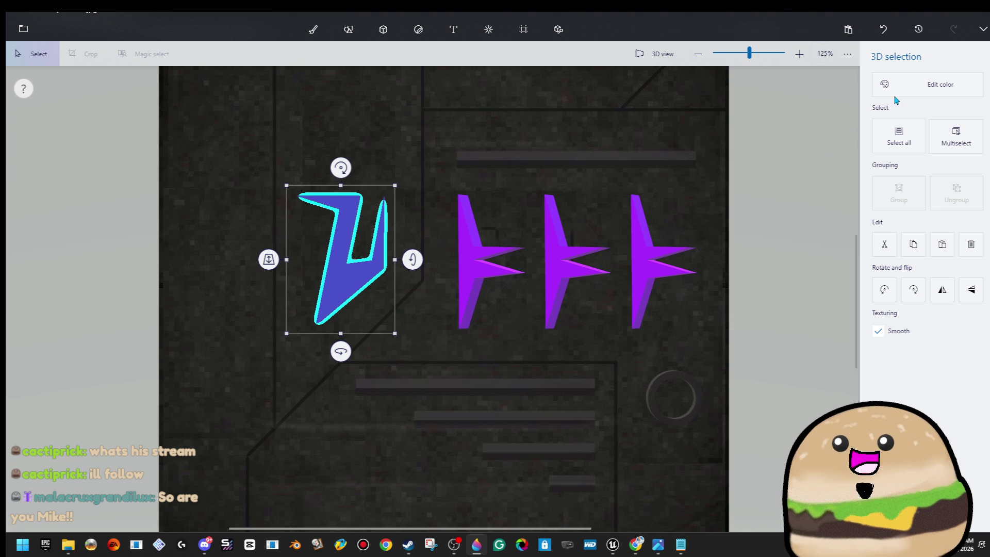
{"action": "left_click", "coordinate": [885, 83]}
Eyedrop the arrows' purple onto the Z shape and tilt it slightly
{"action": "left_click", "coordinate": [836, 130]}
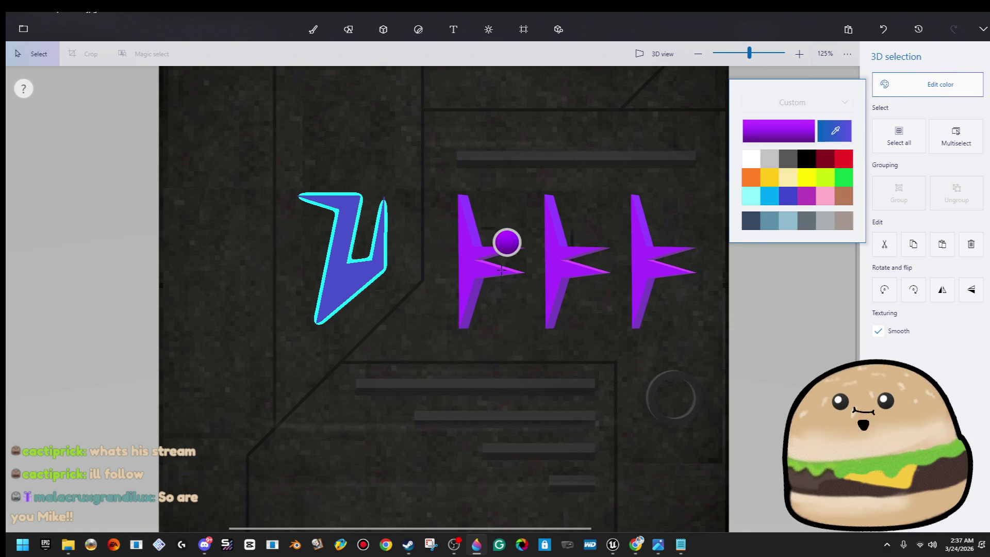
{"action": "left_click", "coordinate": [468, 248]}
{"action": "left_click", "coordinate": [415, 170]}
{"action": "left_click", "coordinate": [367, 252]}
{"action": "left_click_drag", "start_coordinate": [341, 351], "coordinate": [336, 352]}
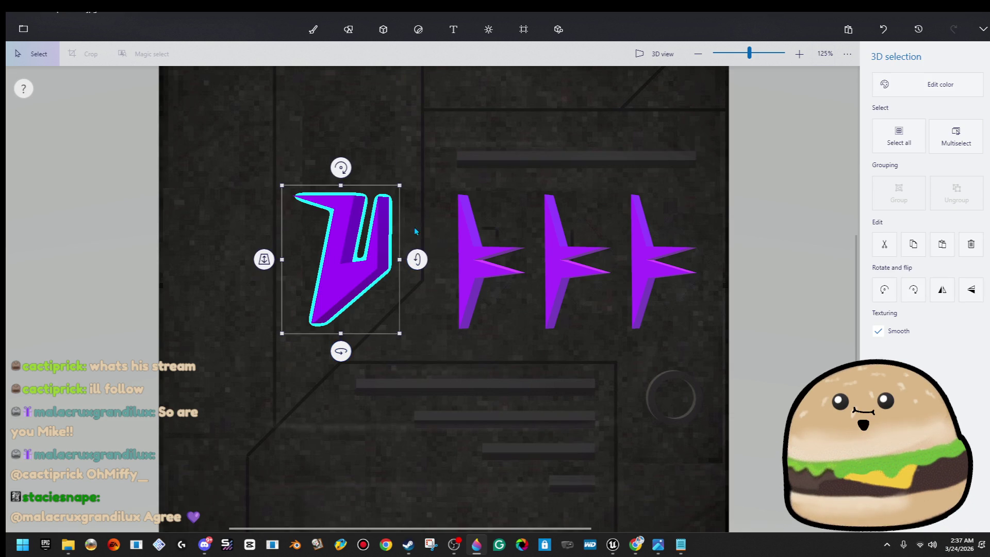
Shrink the purple Z shape slightly using its corner handles
{"action": "left_click", "coordinate": [488, 256]}
{"action": "scroll", "coordinate": [487, 256], "scroll_direction": "down", "scroll_amount": 5}
{"action": "left_click", "coordinate": [395, 282]}
{"action": "scroll", "coordinate": [395, 282], "scroll_direction": "up", "scroll_amount": 5}
{"action": "left_click", "coordinate": [352, 318]}
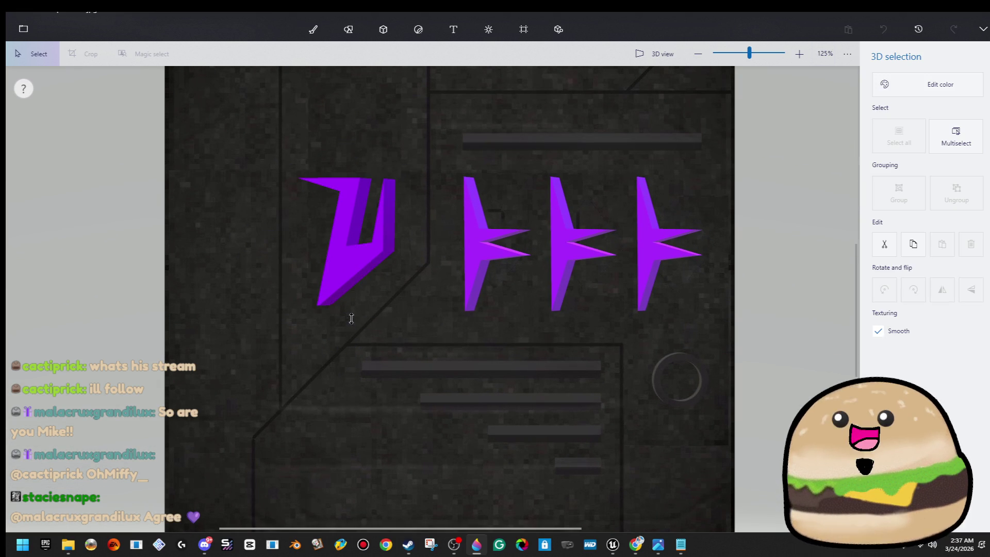
{"action": "left_click", "coordinate": [361, 268]}
{"action": "left_click_drag", "start_coordinate": [269, 239], "coordinate": [286, 241]}
{"action": "left_click_drag", "start_coordinate": [414, 163], "coordinate": [409, 166]}
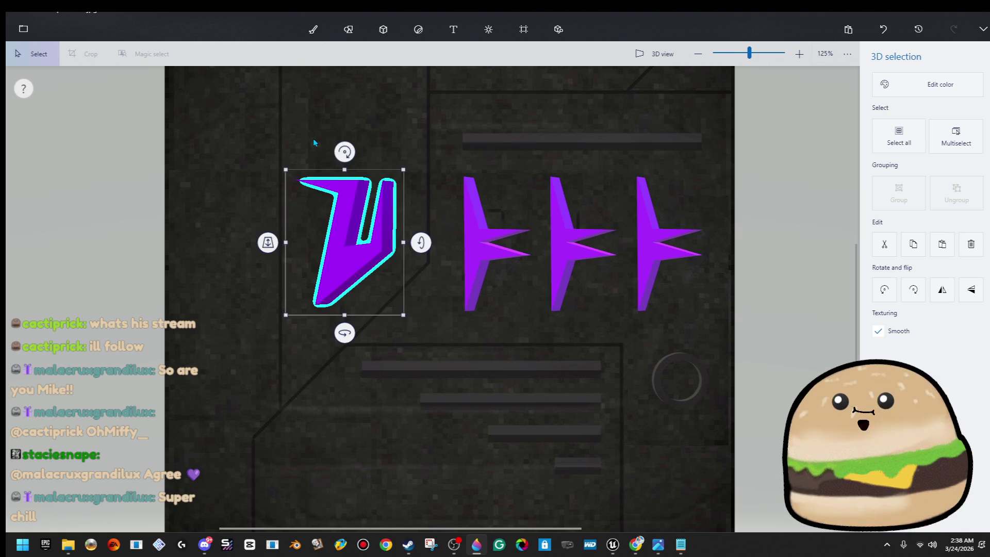
{"action": "left_click", "coordinate": [313, 139]}
Apply custom purple a300fb to the Z shape, then undo the change
{"action": "scroll", "coordinate": [376, 233], "scroll_direction": "down", "scroll_amount": 1}
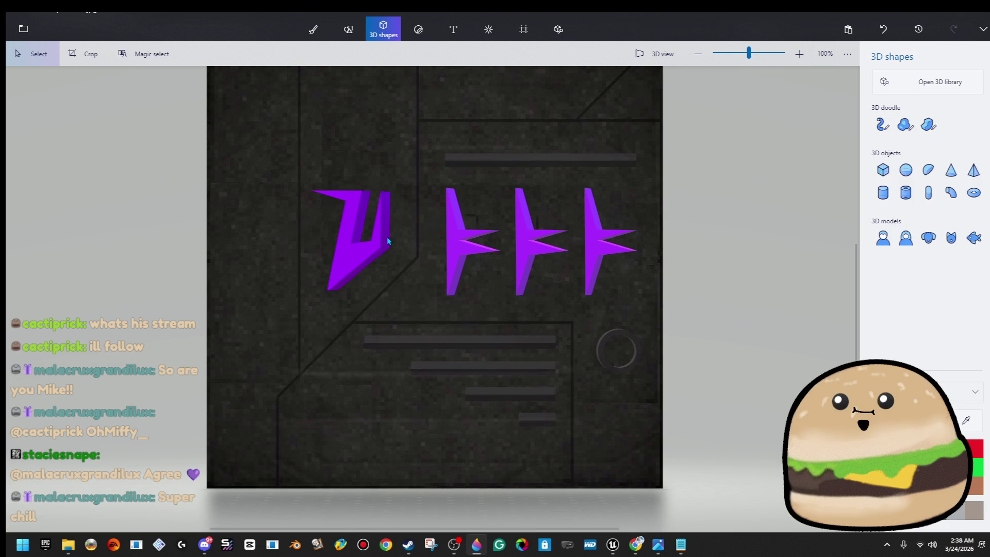
{"action": "left_click", "coordinate": [370, 259]}
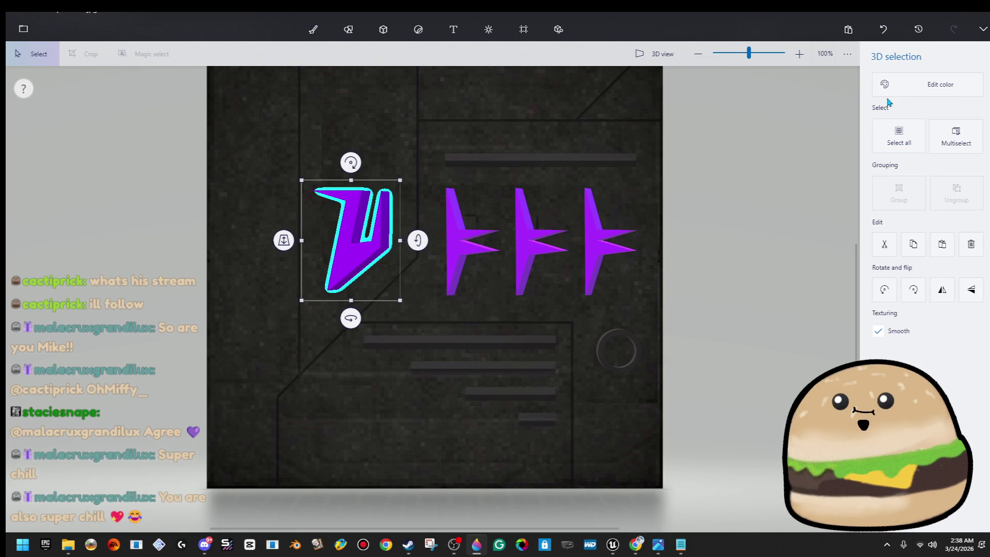
{"action": "left_click", "coordinate": [928, 84]}
{"action": "left_click", "coordinate": [784, 138]}
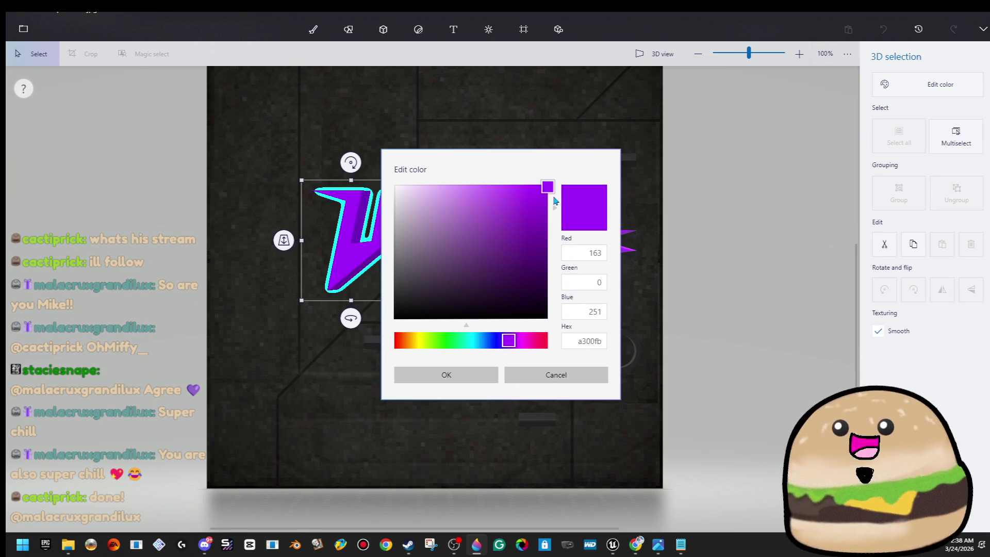
{"action": "left_click", "coordinate": [469, 368]}
{"action": "key", "text": "3"}
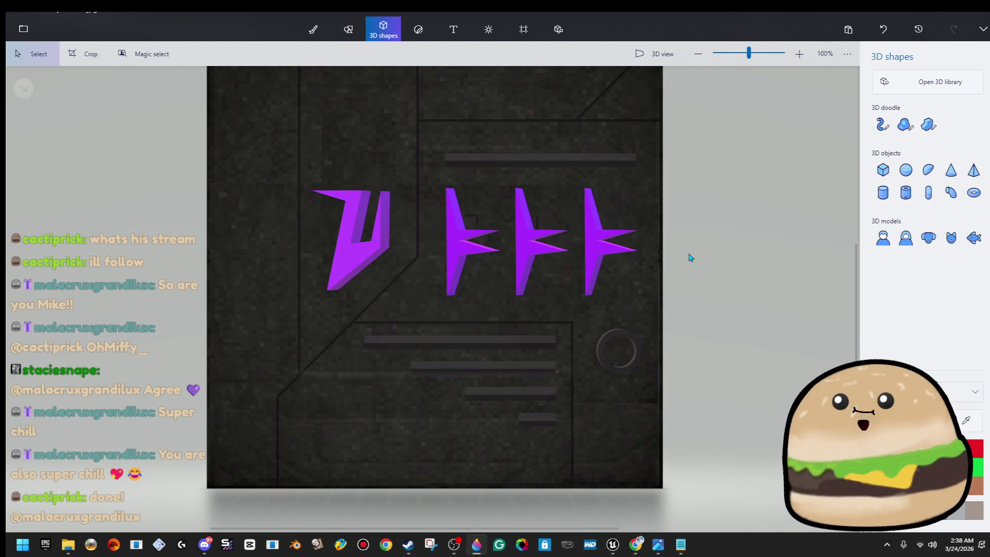
{"action": "key", "text": "ctrl+z"}
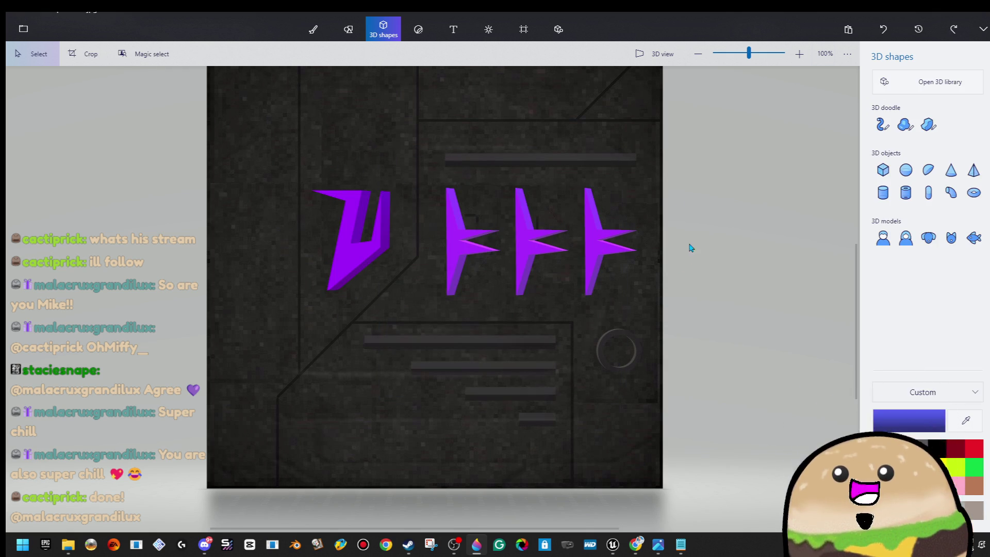
Tilt the purple Z shape about 9 degrees with its rotation handle
{"action": "left_click", "coordinate": [372, 250]}
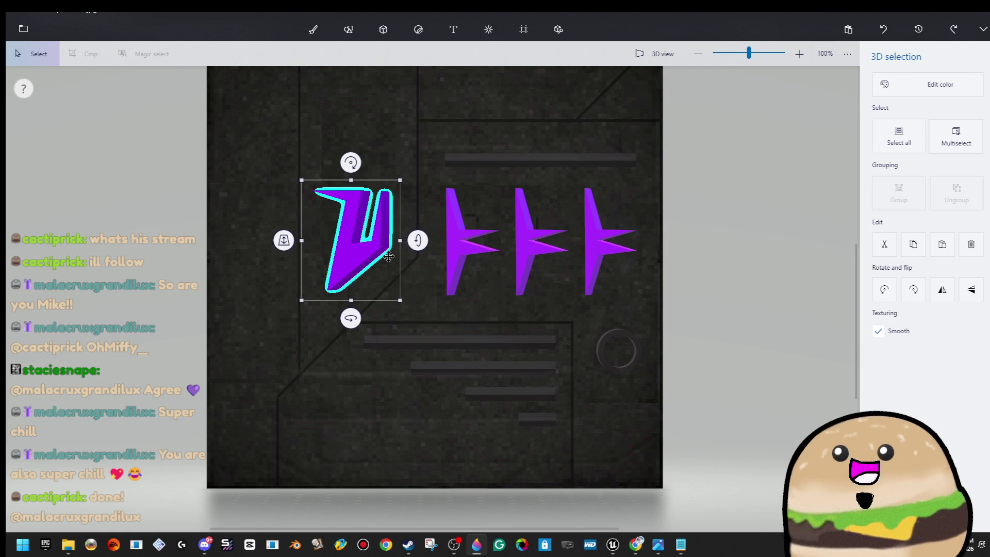
{"action": "left_click_drag", "start_coordinate": [351, 318], "coordinate": [363, 313]}
{"action": "left_click", "coordinate": [608, 230]}
{"action": "scroll", "coordinate": [636, 236], "scroll_direction": "down", "scroll_amount": 2}
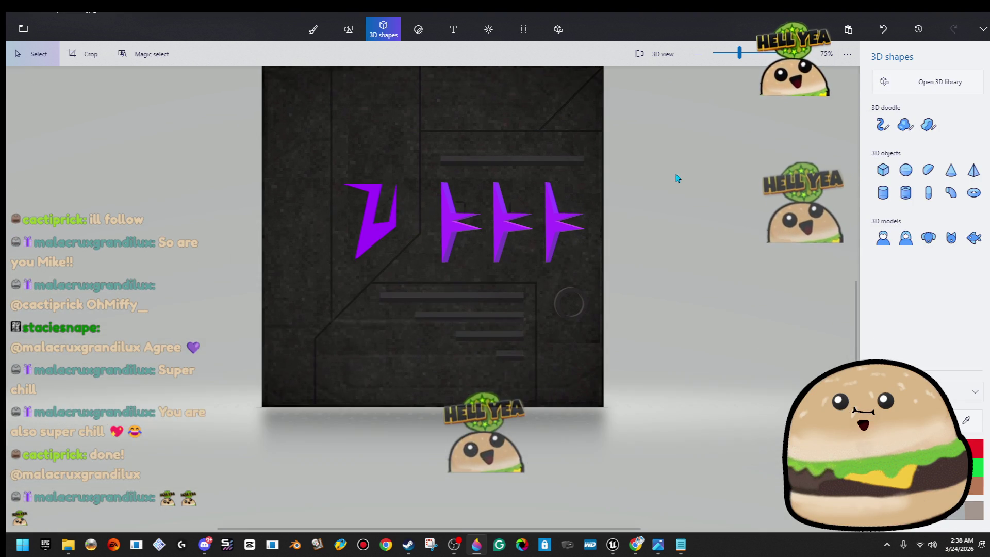
{"action": "left_click", "coordinate": [392, 268]}
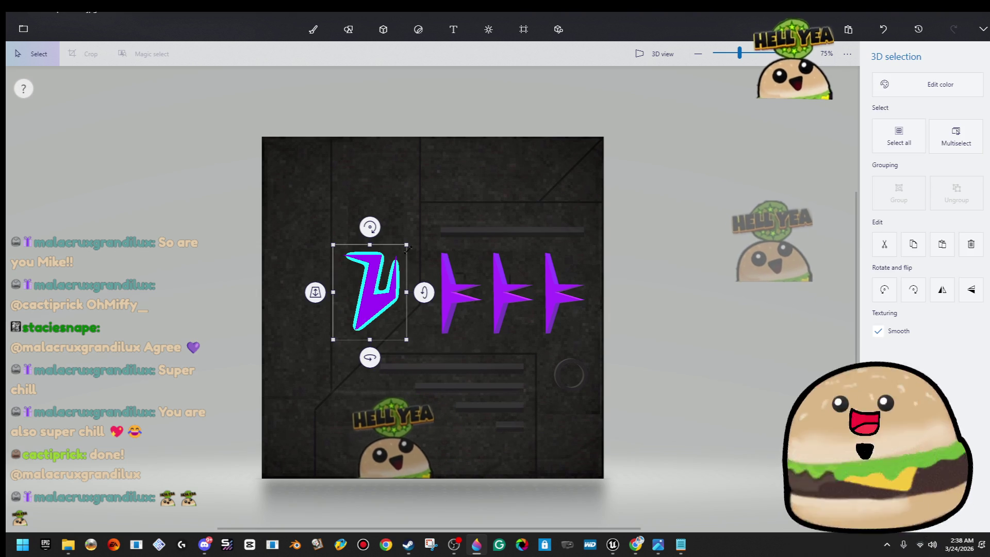
{"action": "left_click", "coordinate": [545, 214]}
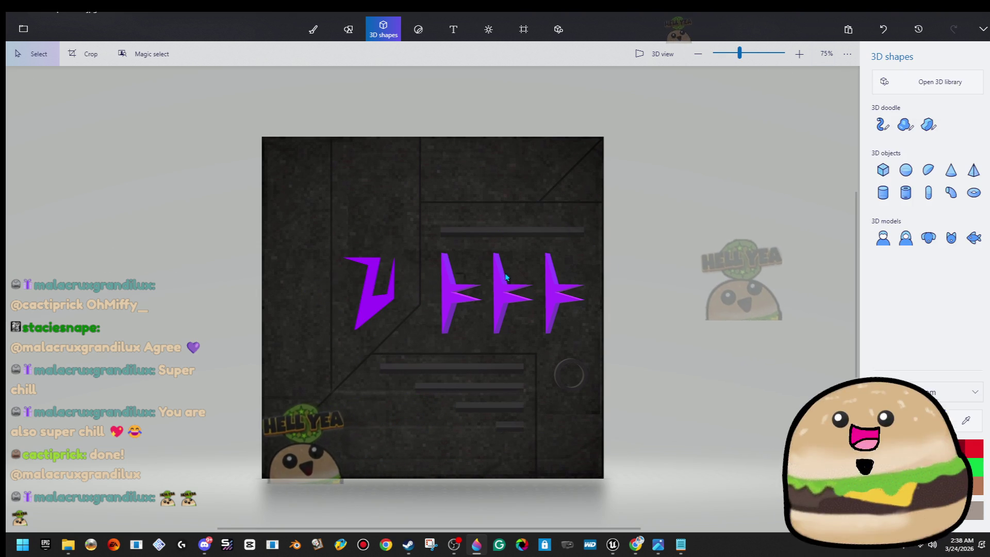
{"action": "scroll", "coordinate": [504, 272], "scroll_direction": "up", "scroll_amount": 2}
{"action": "left_click", "coordinate": [293, 337]}
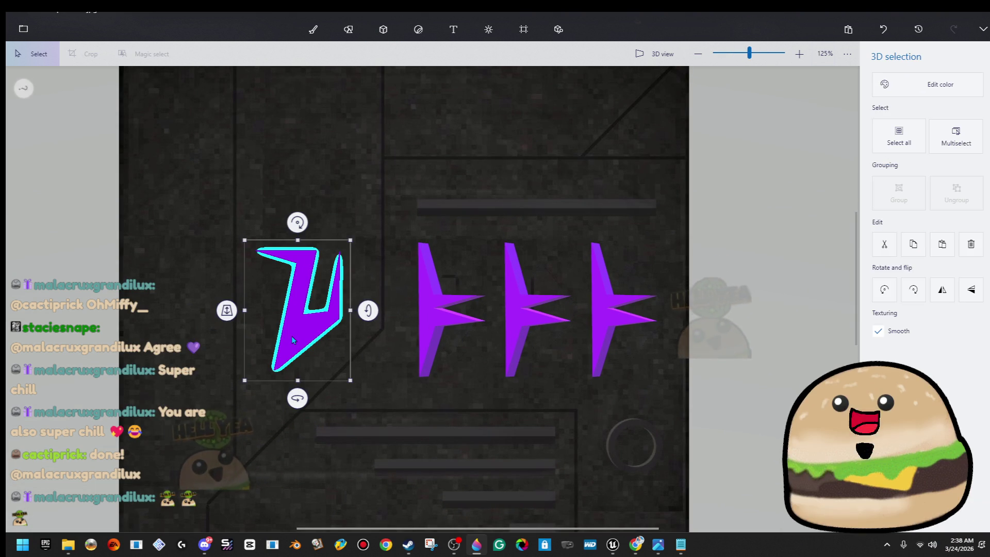
Paste a copy of the purple Z shape and place it directly above the original
{"action": "left_click_drag", "start_coordinate": [292, 336], "coordinate": [410, 247]}
{"action": "key", "text": "ctrl+v"}
{"action": "scroll", "coordinate": [425, 190], "scroll_direction": "down", "scroll_amount": 1}
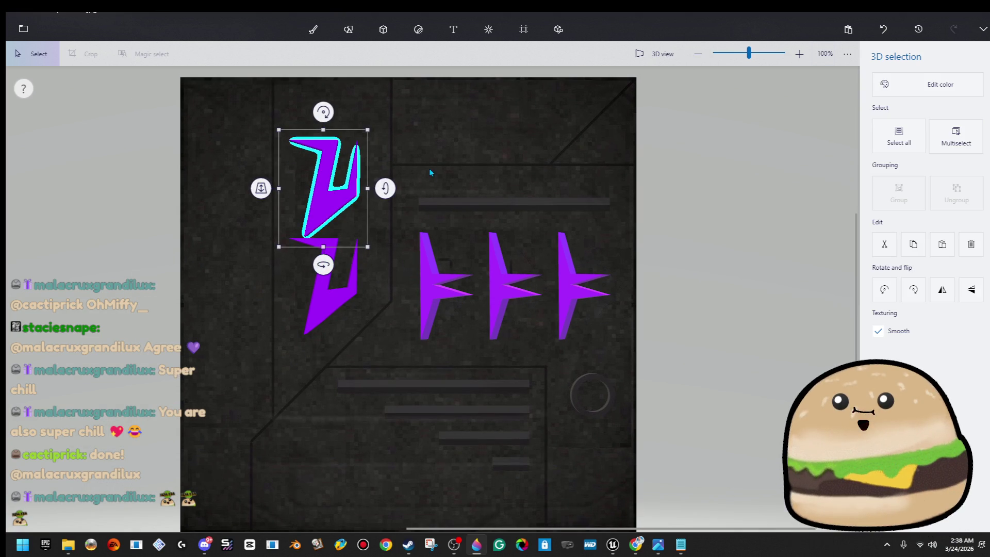
{"action": "left_click", "coordinate": [436, 105]}
{"action": "left_click_drag", "start_coordinate": [341, 206], "coordinate": [341, 191]}
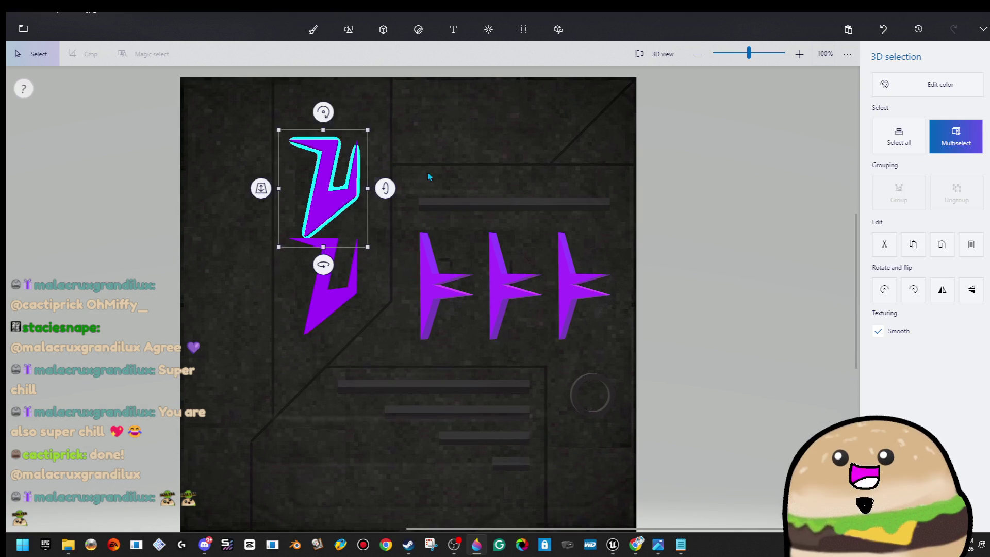
{"action": "left_click", "coordinate": [459, 154]}
Try resizing both Z shapes together, then undo and redo to keep the two stacked Zs
{"action": "left_click_drag", "start_coordinate": [375, 106], "coordinate": [222, 435]}
{"action": "left_click_drag", "start_coordinate": [328, 112], "coordinate": [332, 172]}
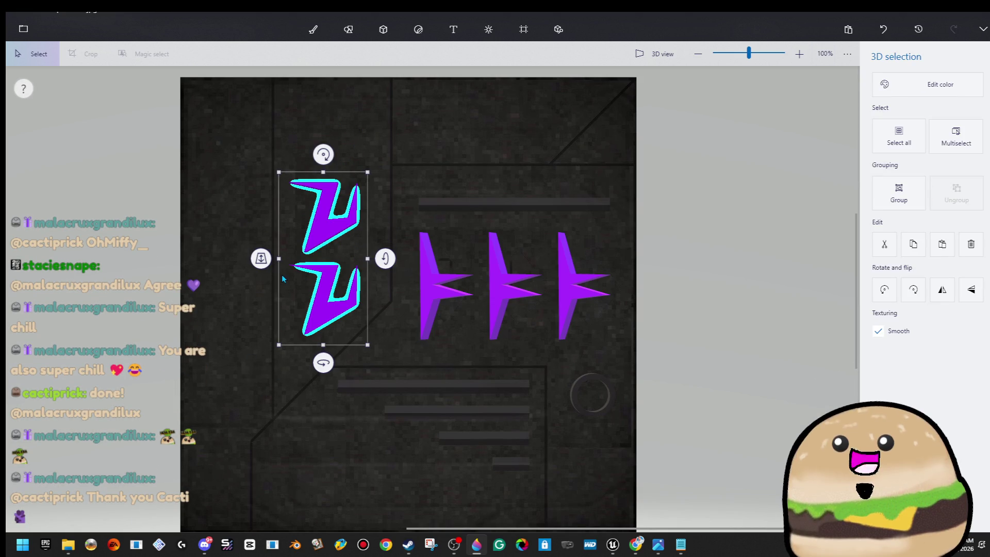
{"action": "left_click_drag", "start_coordinate": [287, 269], "coordinate": [323, 293]}
{"action": "left_click_drag", "start_coordinate": [361, 176], "coordinate": [383, 119]}
{"action": "left_click_drag", "start_coordinate": [363, 213], "coordinate": [376, 220]}
{"action": "key", "text": "ctrl+z"}
{"action": "key", "text": "ctrl+z"}
{"action": "key", "text": "ctrl+z"}
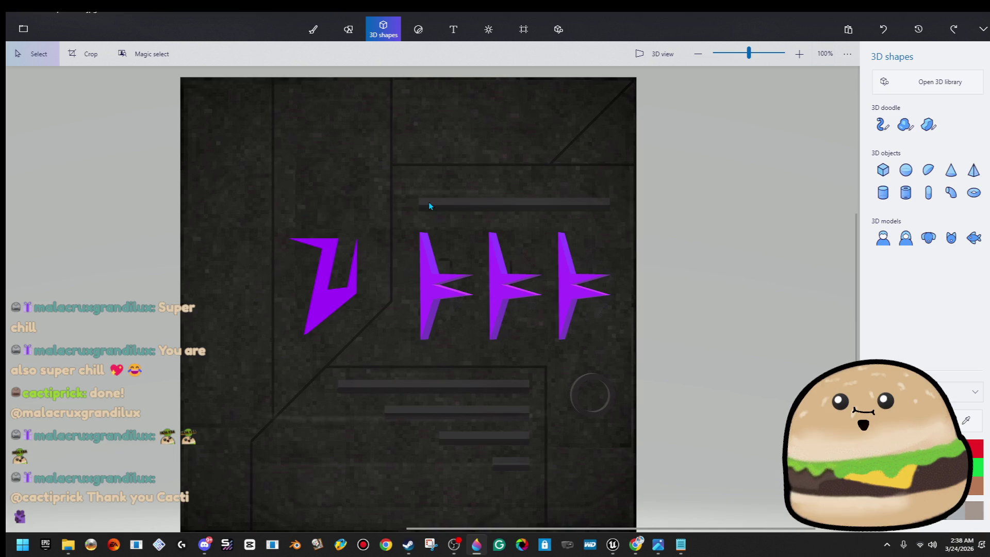
{"action": "key", "text": "ctrl+y"}
{"action": "mouse_move", "coordinate": [302, 390]}
{"action": "left_mouse_down"}
{"action": "mouse_move", "coordinate": [236, 332]}
{"action": "mouse_move", "coordinate": [397, 122]}
{"action": "left_mouse_up"}
{"action": "left_click", "coordinate": [439, 335]}
{"action": "scroll", "coordinate": [464, 330], "scroll_direction": "down", "scroll_amount": 3}
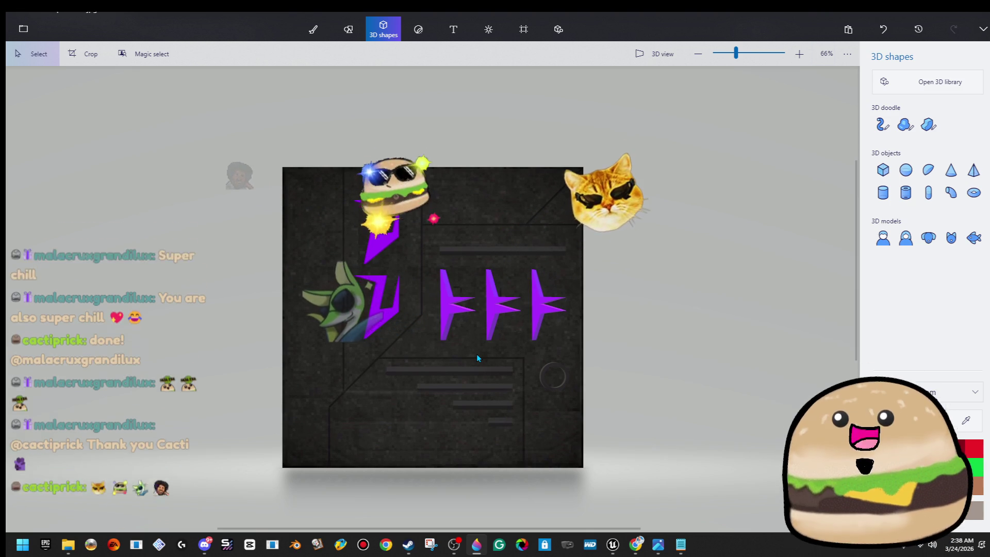
{"action": "left_click", "coordinate": [23, 29]}
Rotate the top Z shape slightly on the door texture canvas
{"action": "left_click", "coordinate": [80, 40]}
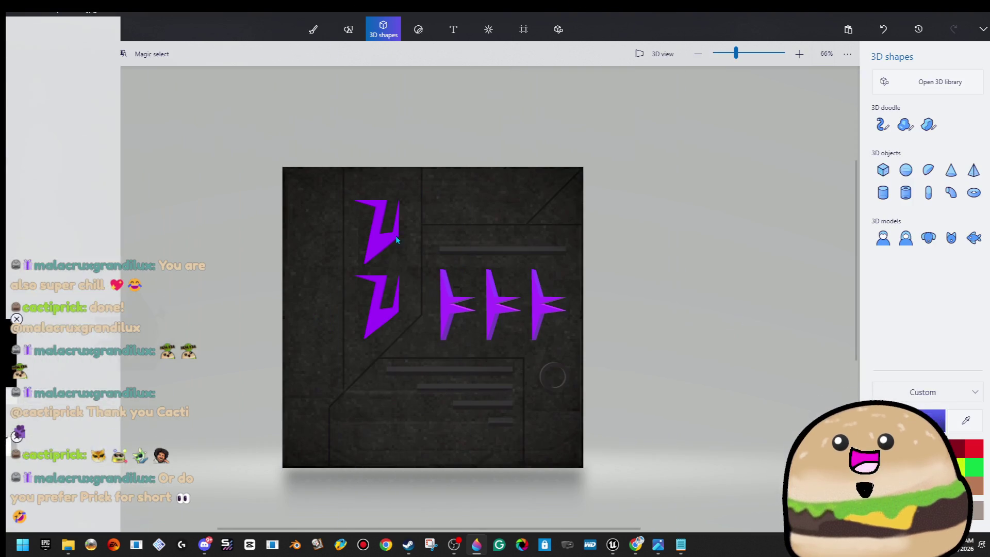
{"action": "left_click", "coordinate": [382, 251]}
{"action": "left_click_drag", "start_coordinate": [383, 171], "coordinate": [416, 196]}
{"action": "left_click", "coordinate": [408, 196]}
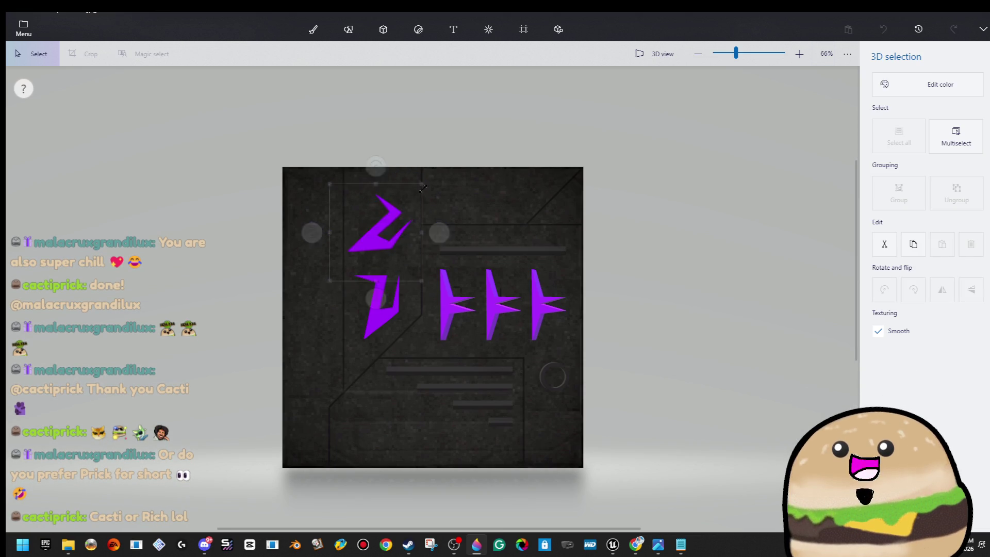
{"action": "left_click", "coordinate": [384, 230]}
{"action": "left_click", "coordinate": [412, 243]}
{"action": "left_click", "coordinate": [389, 238]}
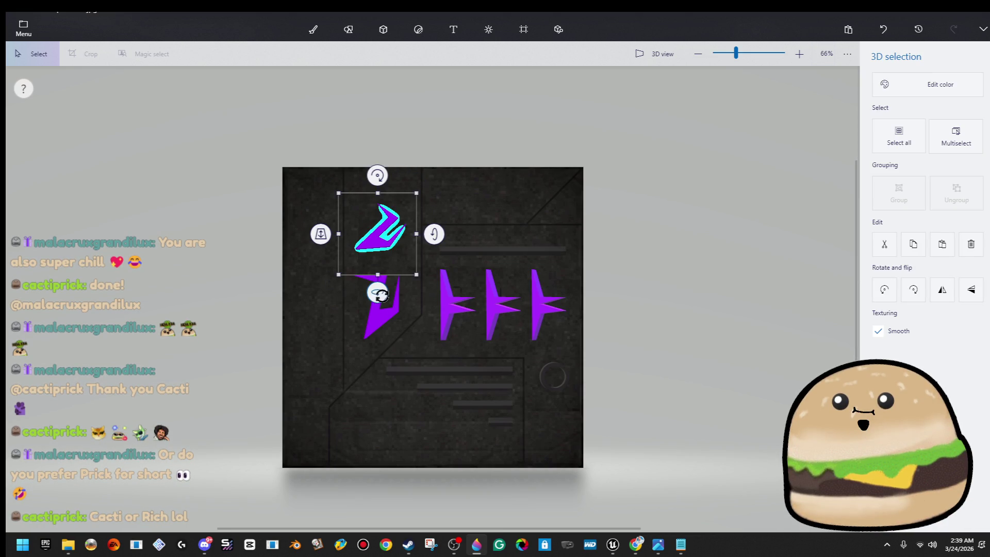
{"action": "left_click", "coordinate": [378, 320]}
{"action": "scroll", "coordinate": [395, 253], "scroll_direction": "up", "scroll_amount": 3}
{"action": "mouse_move", "coordinate": [280, 148]}
{"action": "left_mouse_down"}
{"action": "mouse_move", "coordinate": [320, 193]}
{"action": "mouse_move", "coordinate": [442, 288]}
{"action": "left_mouse_up"}
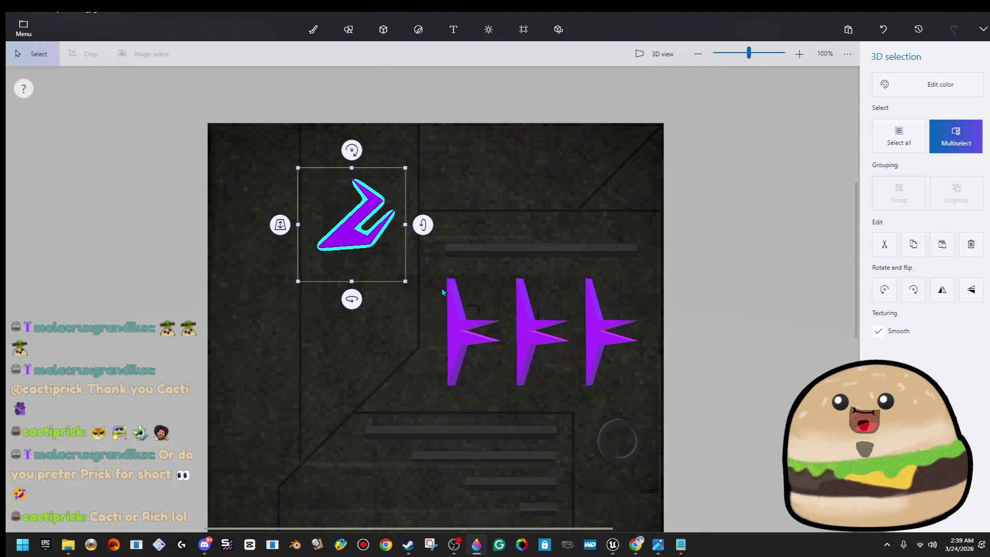
Paste more Z copies and nudge them downward into a column below the original
{"action": "key", "text": "Down"}
{"action": "key", "text": "Down"}
{"action": "key", "text": "Down"}
{"action": "left_click", "coordinate": [476, 204]}
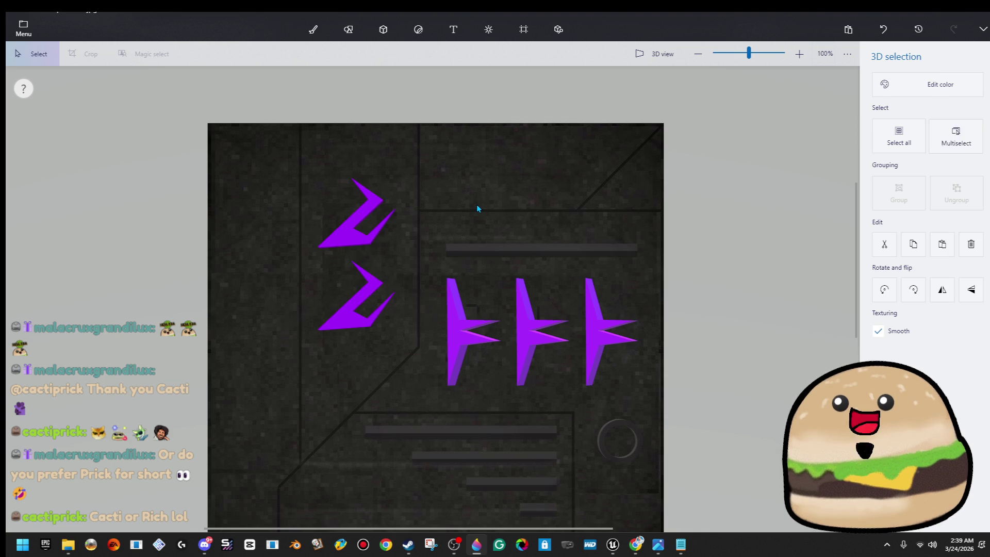
{"action": "key", "text": "ctrl+v"}
{"action": "key", "text": "Down"}
{"action": "key", "text": "Down"}
{"action": "key", "text": "Down"}
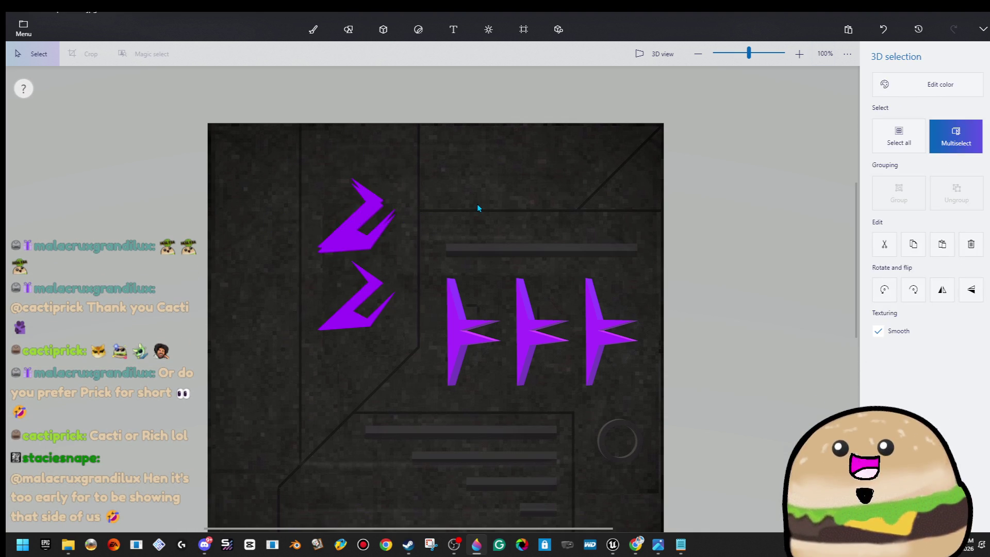
{"action": "key", "text": "Down"}
{"action": "key", "text": "Down"}
{"action": "key", "text": "Down"}
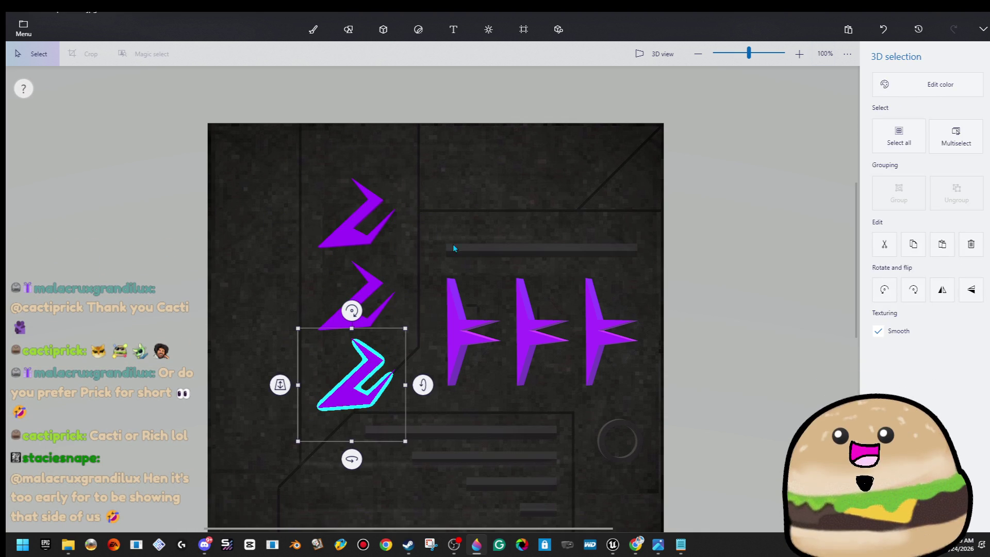
{"action": "key", "text": "Down"}
{"action": "key", "text": "Down"}
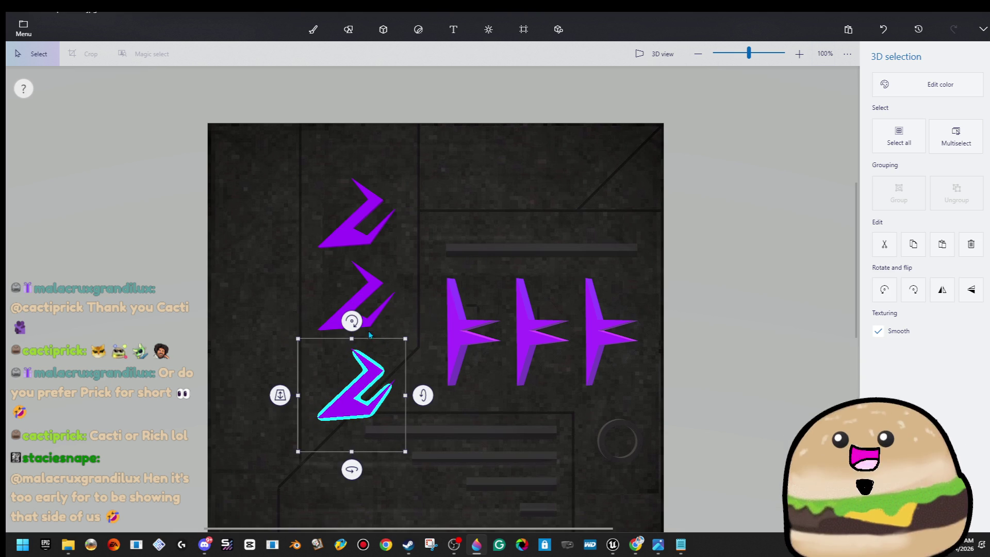
{"action": "left_click_drag", "start_coordinate": [355, 320], "coordinate": [360, 318]}
{"action": "left_click_drag", "start_coordinate": [377, 281], "coordinate": [381, 287]}
{"action": "left_click_drag", "start_coordinate": [264, 160], "coordinate": [458, 534]}
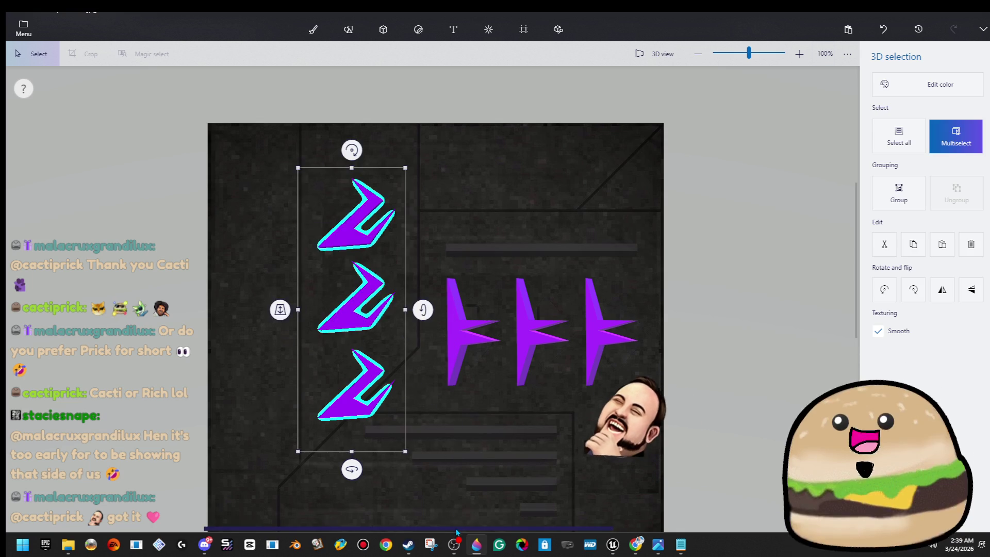
{"action": "left_click", "coordinate": [467, 522]}
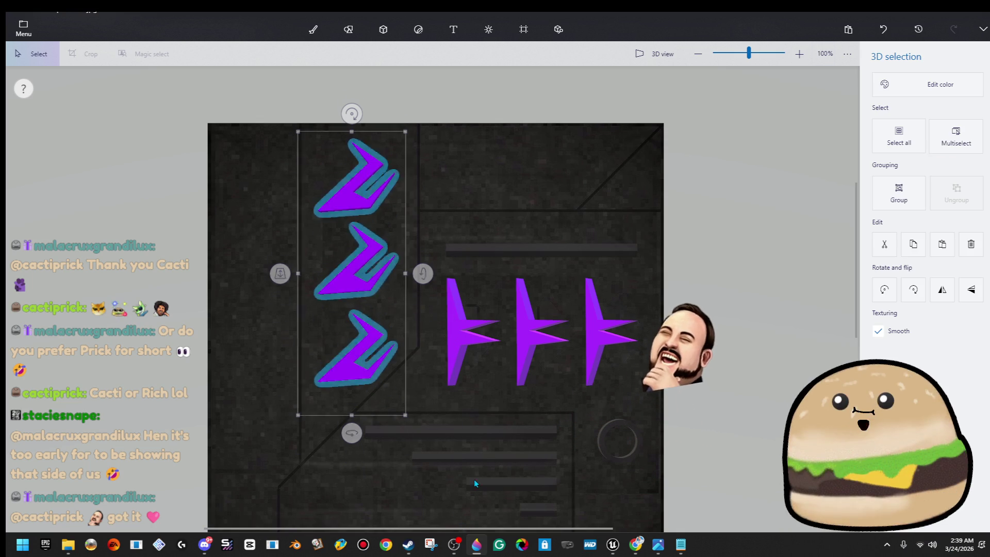
{"action": "left_click", "coordinate": [383, 29]}
Delete the stray middle Z copy, leaving the top and bottom Zs
{"action": "left_click", "coordinate": [357, 201]}
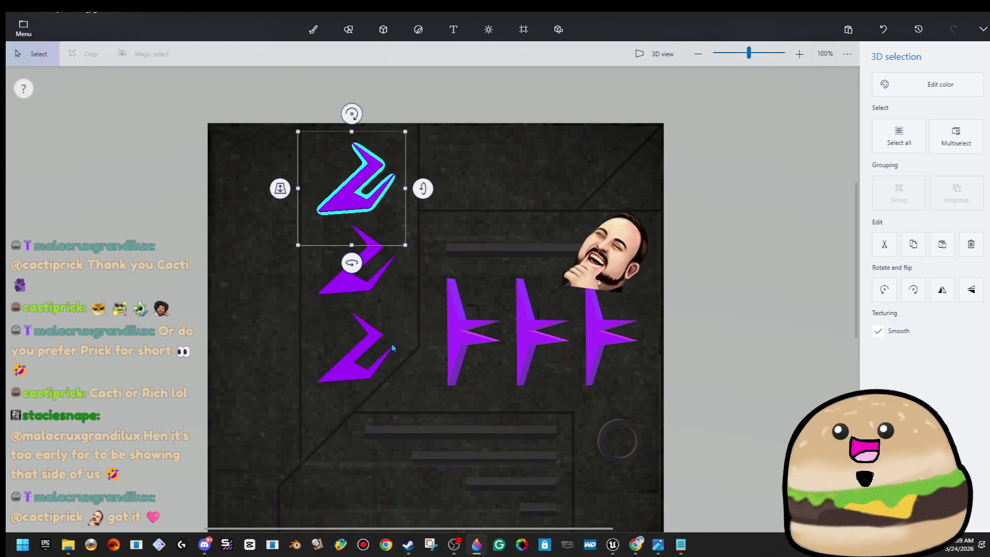
{"action": "left_click", "coordinate": [359, 356]}
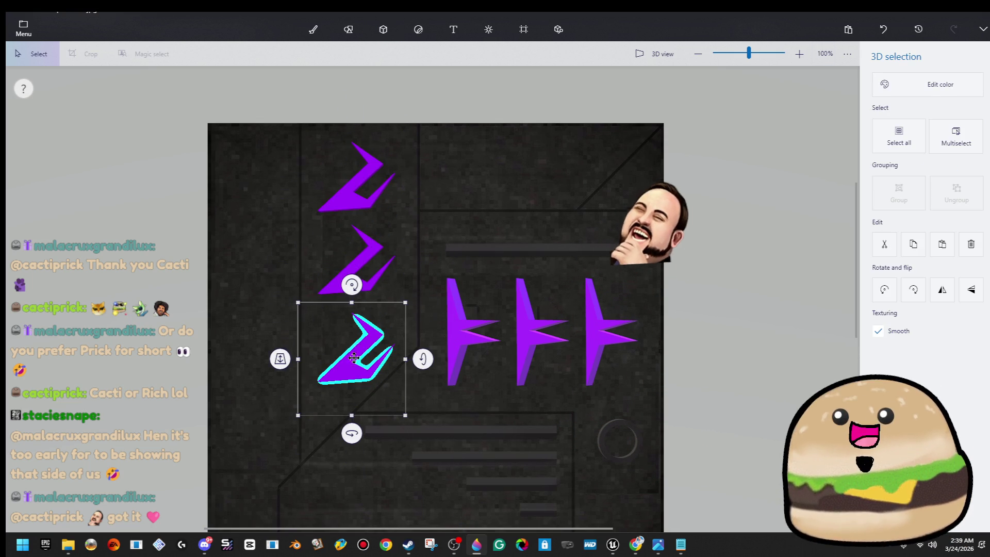
{"action": "left_click", "coordinate": [374, 259]}
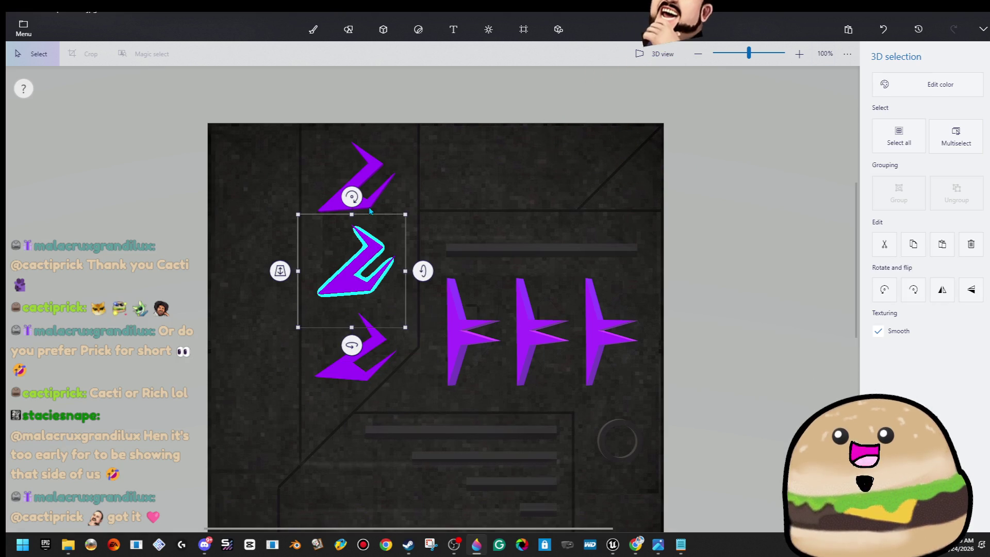
{"action": "key", "text": "Delete"}
{"action": "left_click", "coordinate": [347, 194]}
{"action": "left_click", "coordinate": [390, 311]}
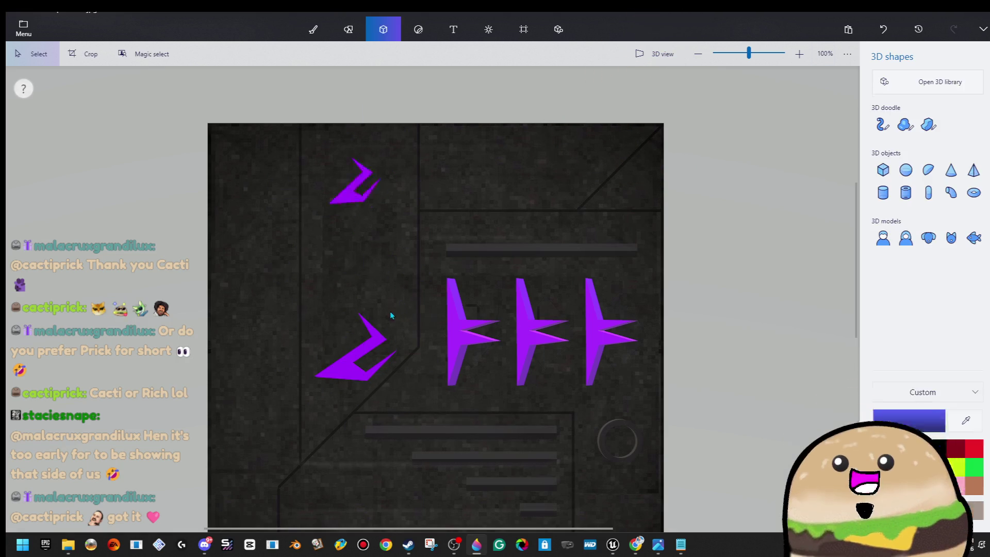
{"action": "left_click", "coordinate": [353, 357]}
{"action": "left_click", "coordinate": [447, 397]}
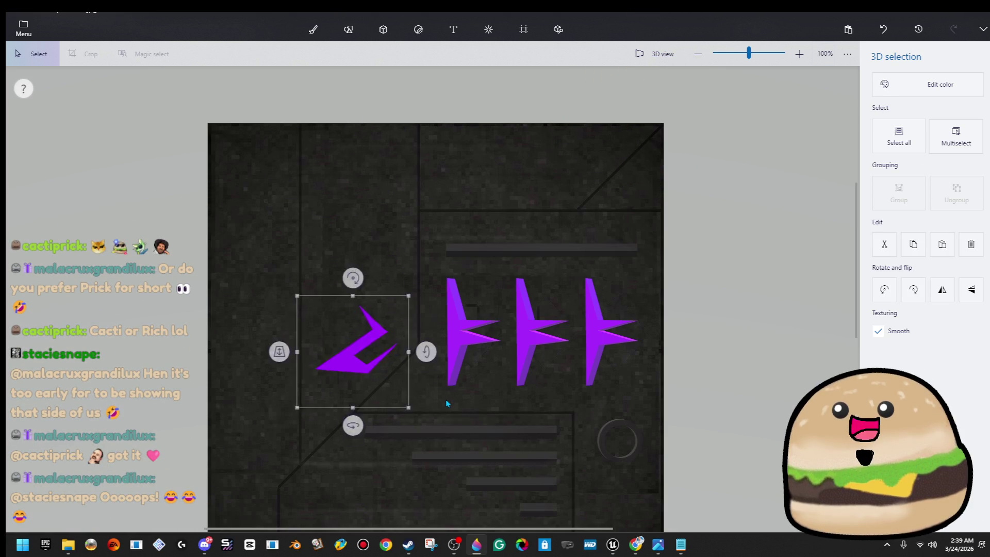
Copy the remaining Z and redo the pastes so three Zs stack vertically
{"action": "left_click", "coordinate": [353, 374]}
{"action": "key", "text": "ctrl"}
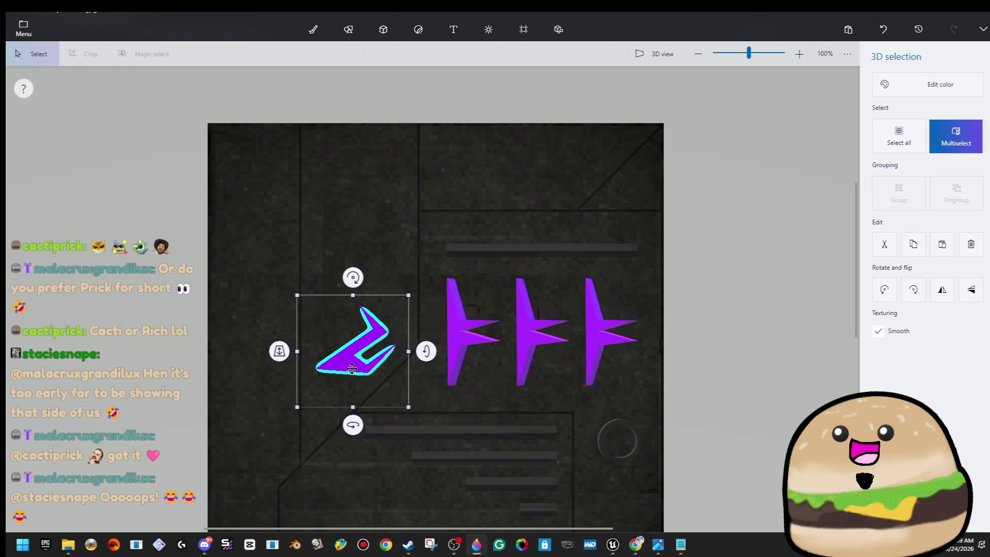
{"action": "left_click", "coordinate": [405, 366]}
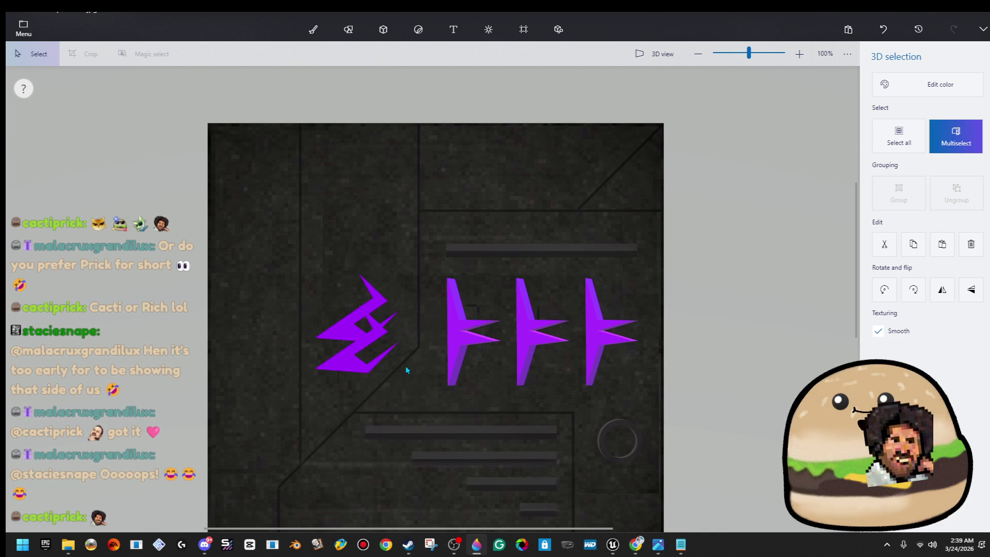
{"action": "key", "text": "ctrl+z"}
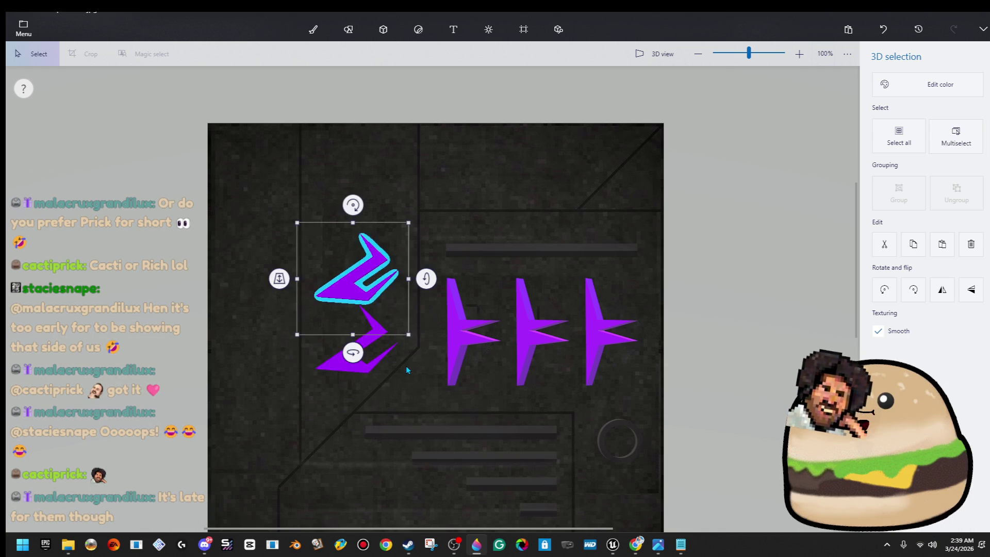
{"action": "key", "text": "ctrl+y"}
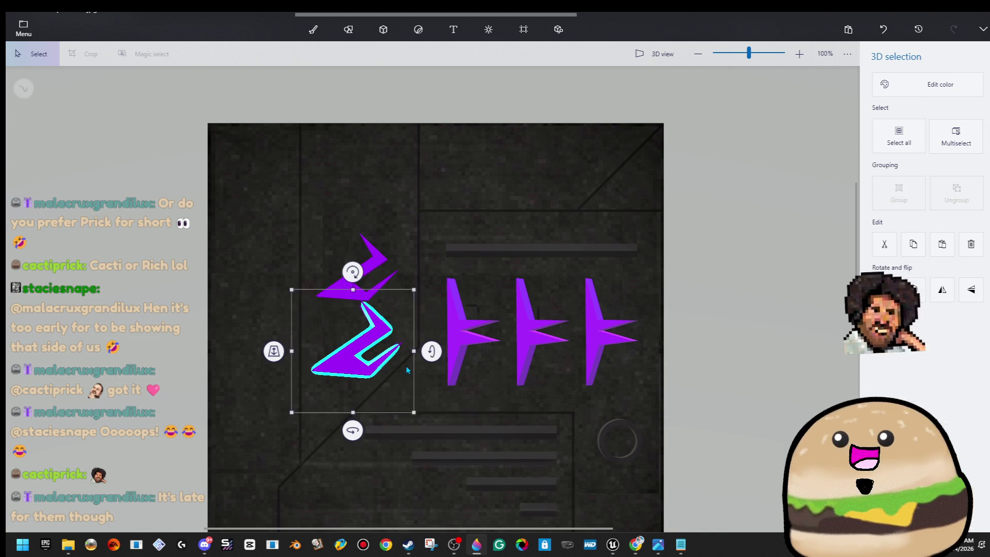
{"action": "key", "text": "ctrl+y"}
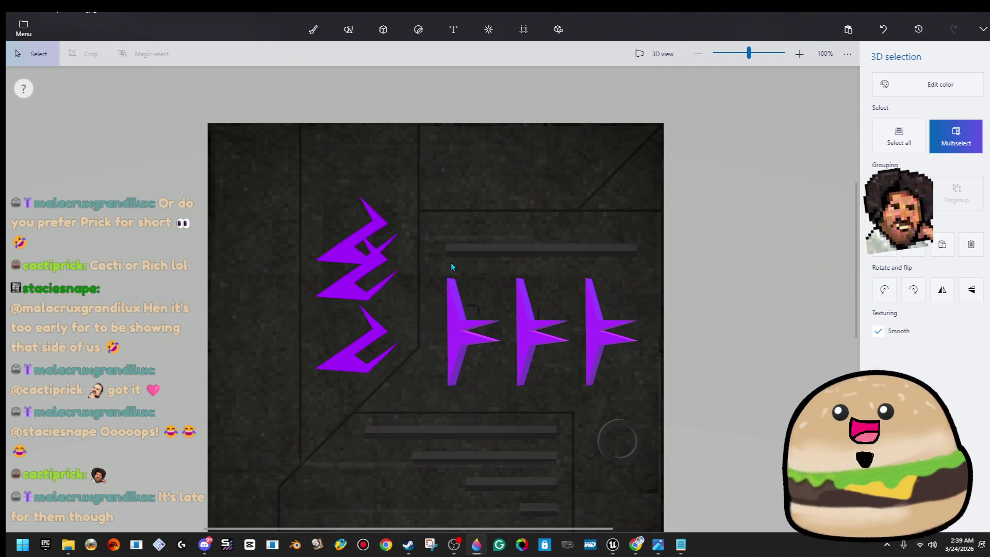
{"action": "left_click", "coordinate": [462, 201]}
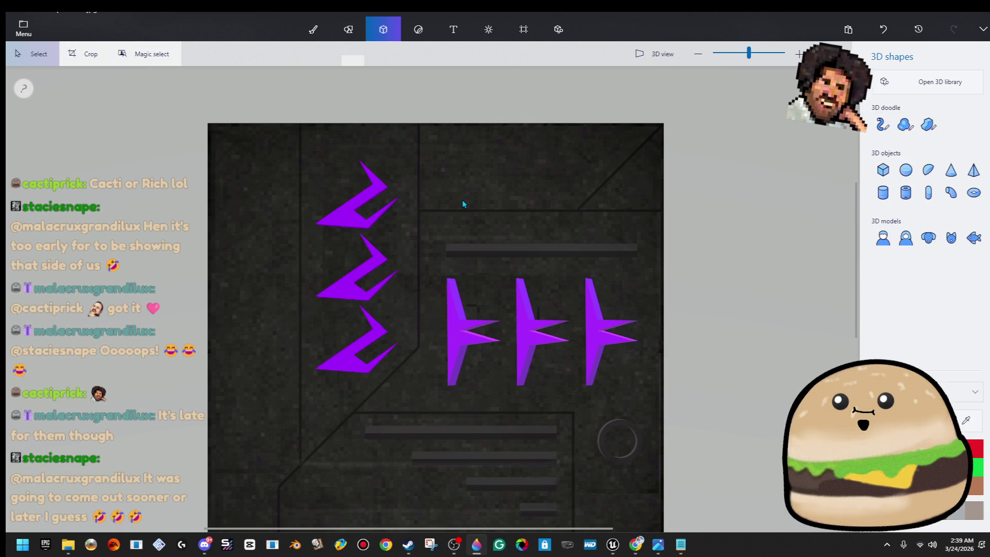
{"action": "scroll", "coordinate": [593, 252], "scroll_direction": "down", "scroll_amount": 2}
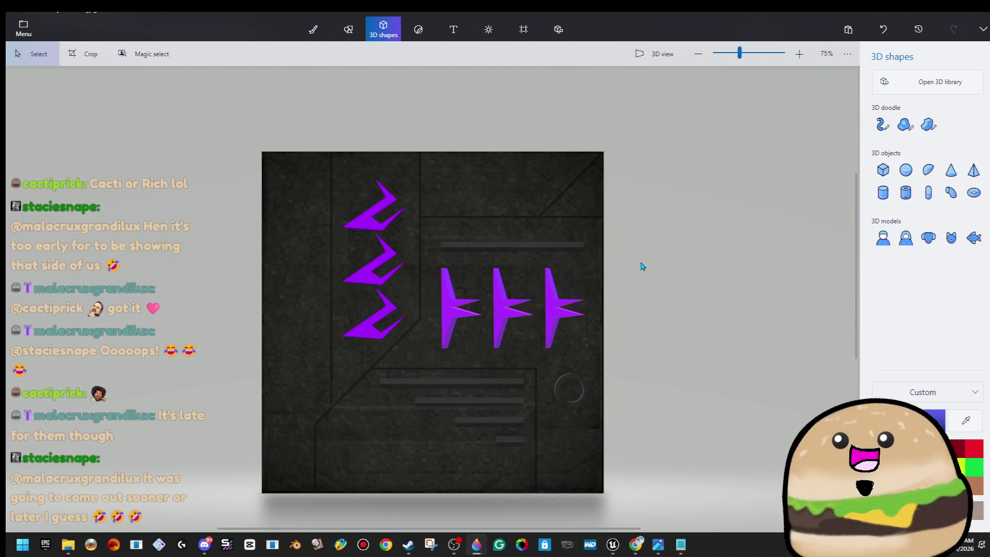
Open the save-as-image dialog for the finished violet door texture
{"action": "left_click_drag", "start_coordinate": [300, 150], "coordinate": [439, 429]}
{"action": "left_click", "coordinate": [270, 204]}
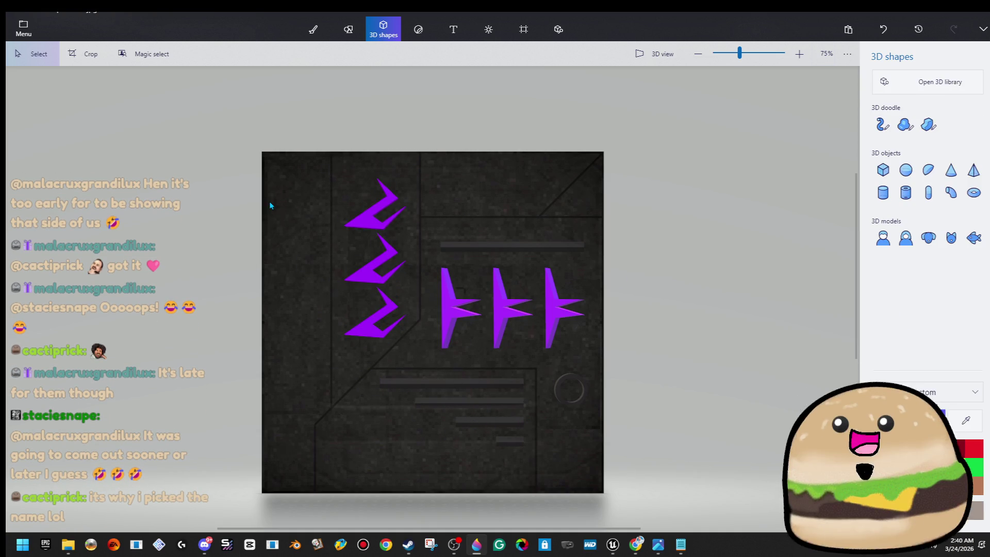
{"action": "left_click", "coordinate": [25, 31]}
{"action": "left_click", "coordinate": [40, 156]}
{"action": "key", "text": "Escape"}
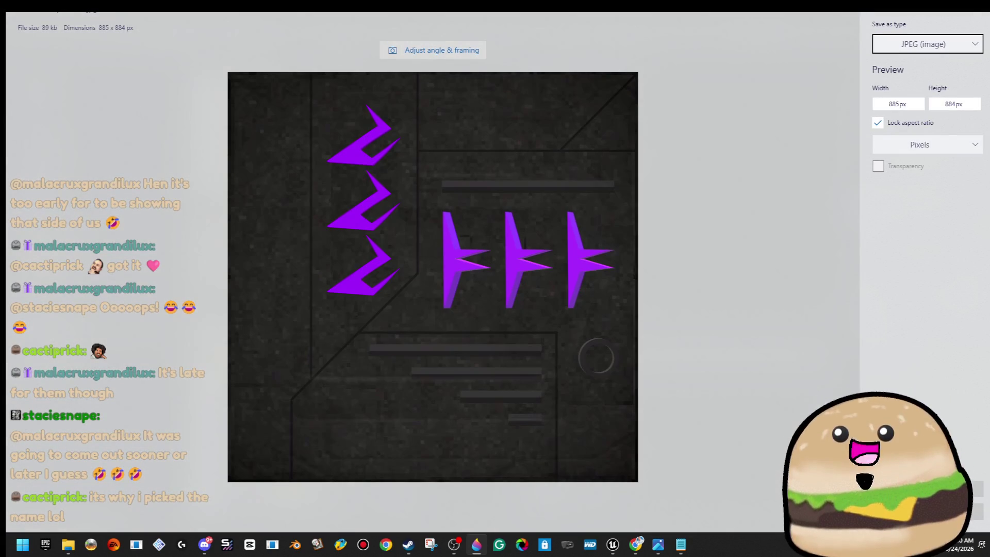
{"action": "key", "text": "Return"}
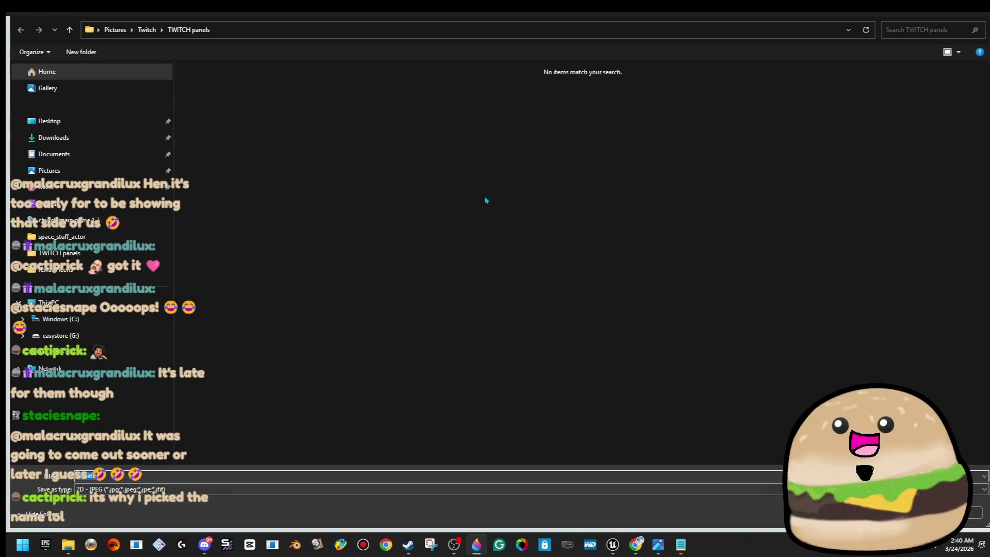
Save the texture as a PNG in space_stuff_actor textures, named like the ship door file without 'green'
{"action": "left_click", "coordinate": [62, 236]}
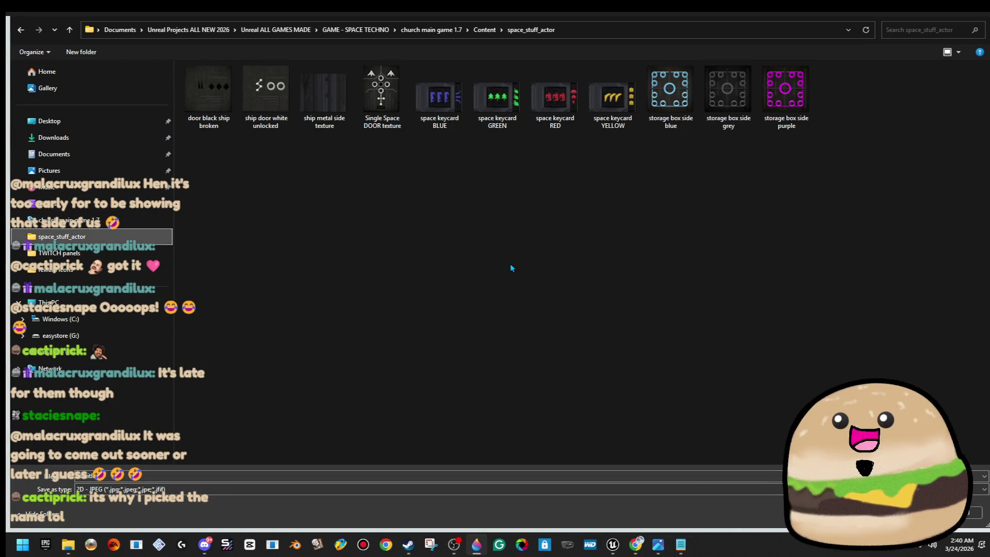
{"action": "left_click", "coordinate": [613, 96]}
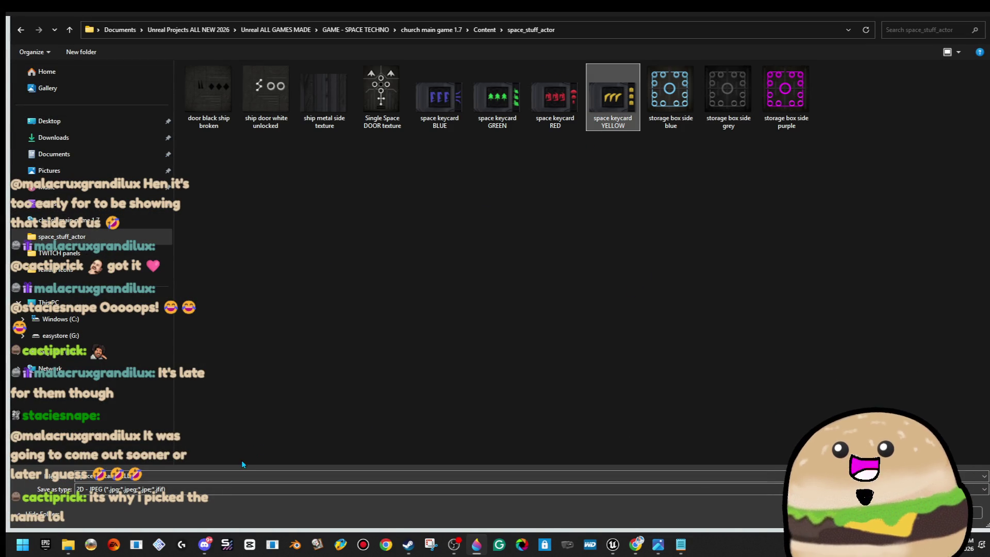
{"action": "left_click", "coordinate": [398, 110]}
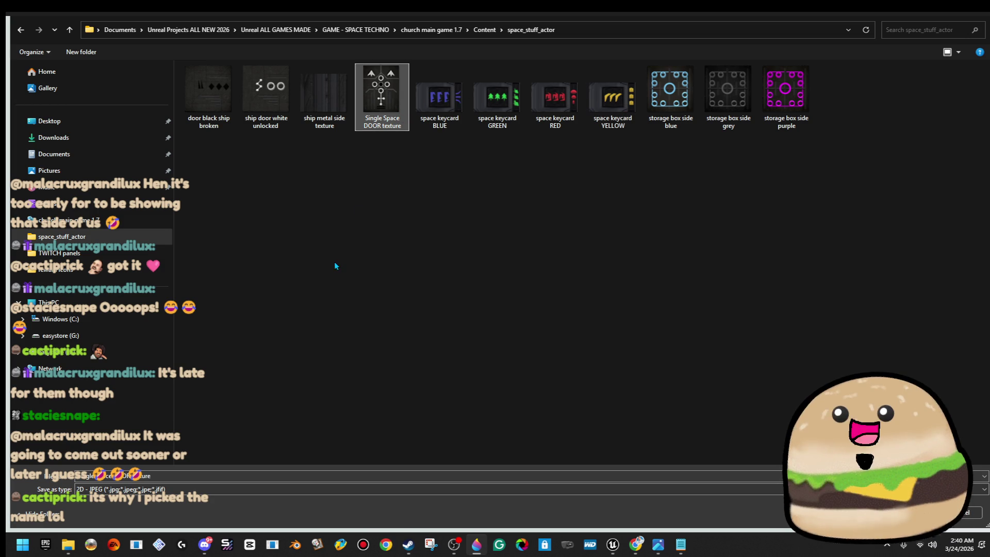
{"action": "left_click", "coordinate": [194, 476]}
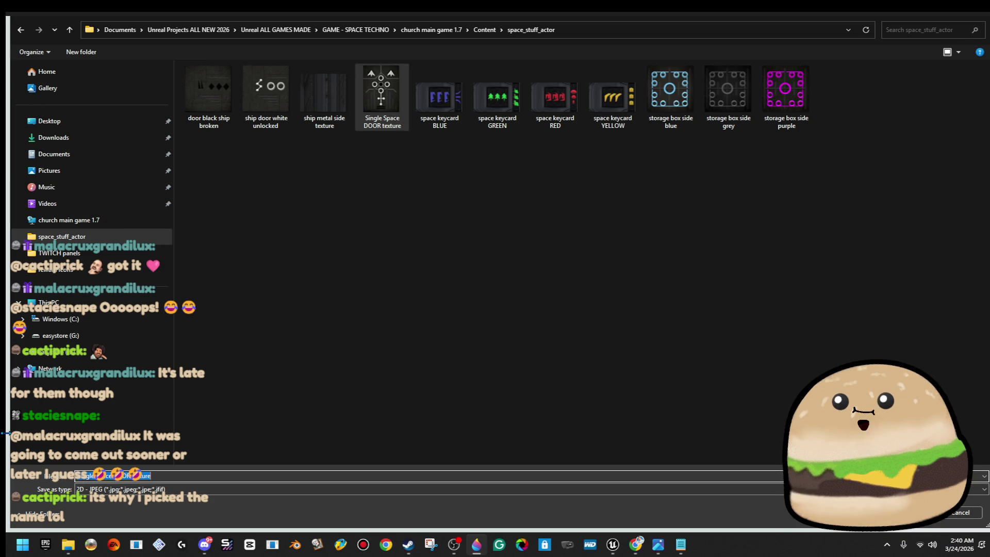
{"action": "type", "text": "space"}
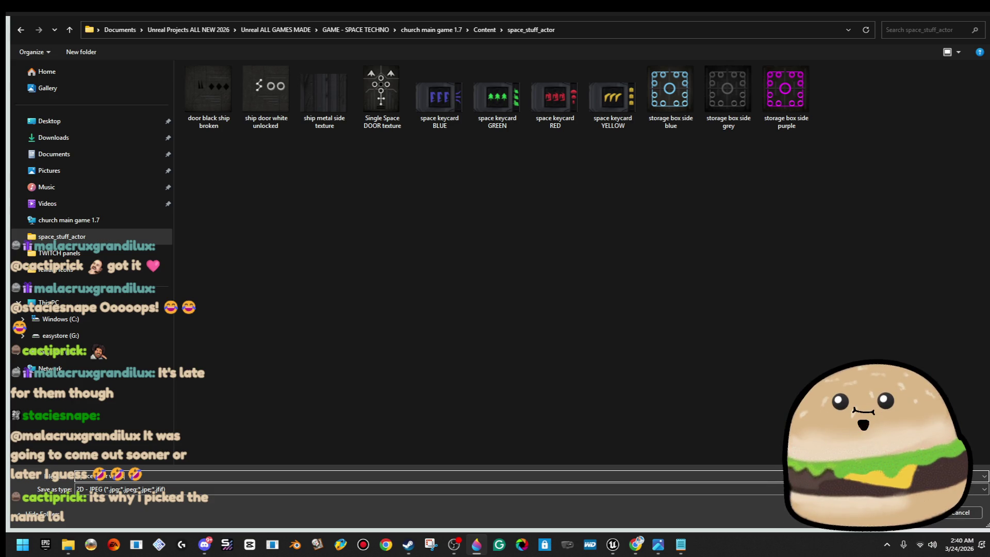
{"action": "left_click", "coordinate": [277, 489]}
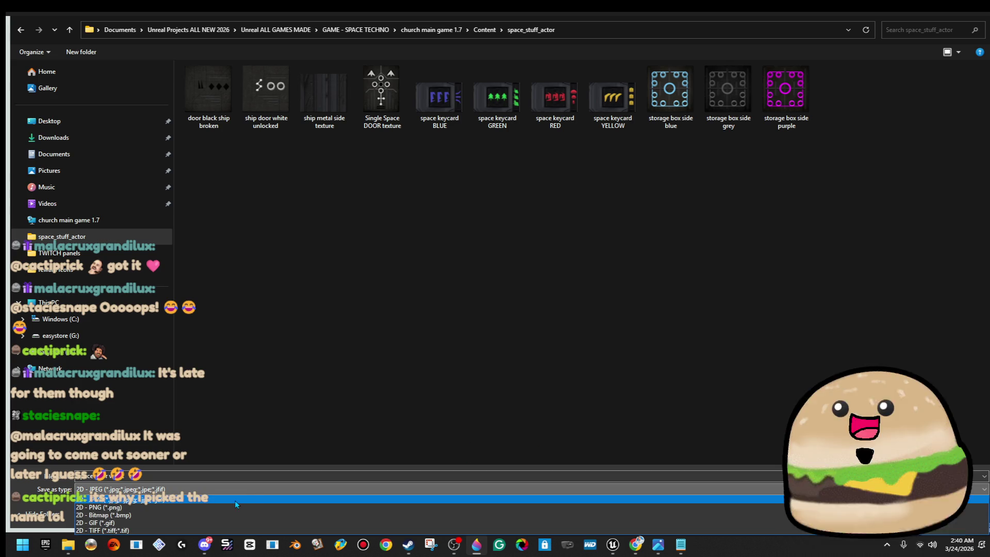
{"action": "left_click", "coordinate": [231, 513]}
{"action": "left_click", "coordinate": [439, 90]}
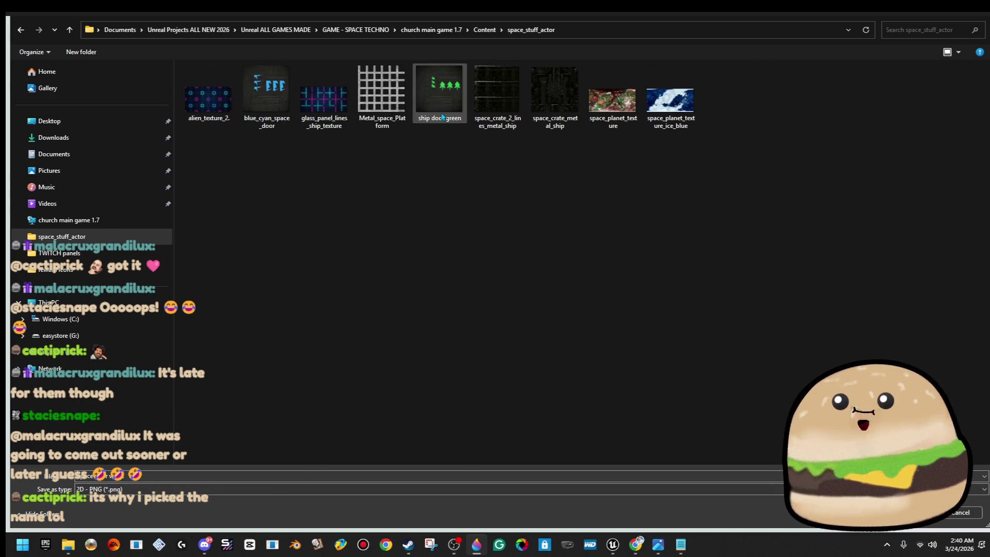
{"action": "double_click", "coordinate": [111, 475]}
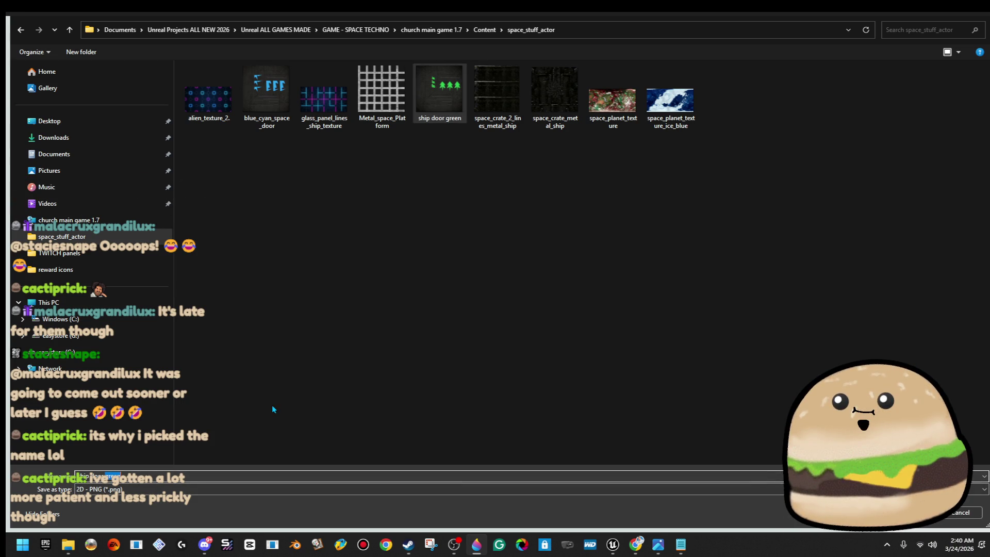
{"action": "key", "text": "BackSpace"}
{"action": "key", "text": "Return"}
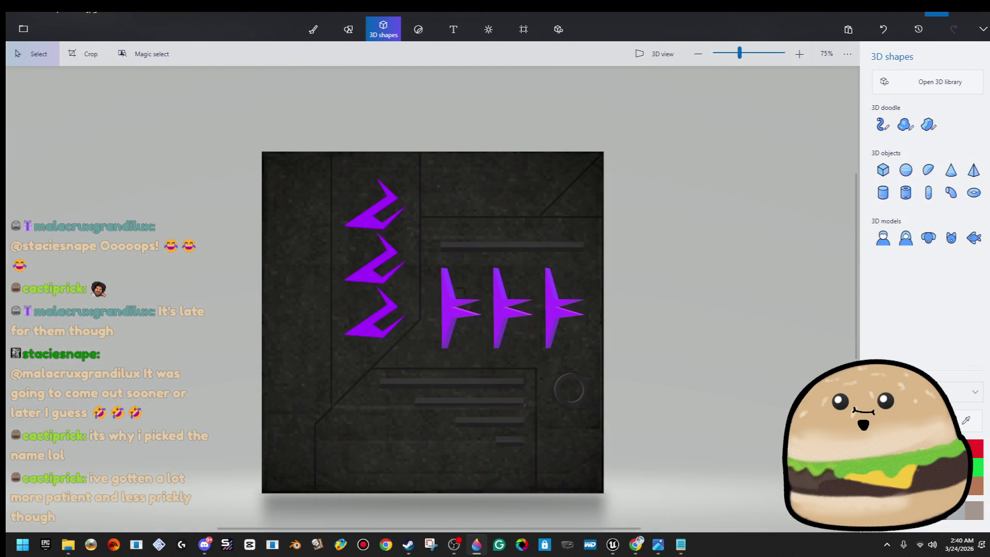
{"action": "key", "text": "alt+Tab"}
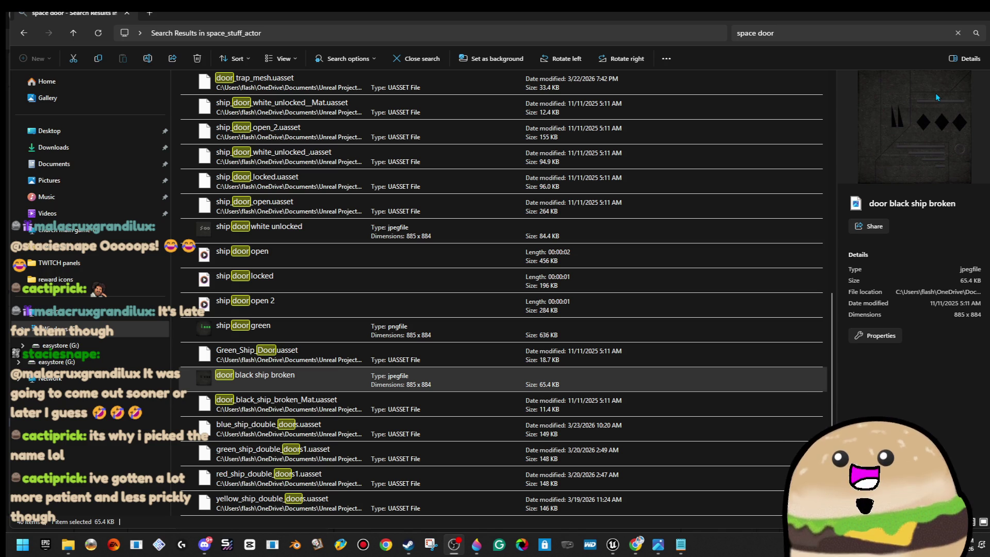
Close the File Explorer search window to return to the Unreal level editor
{"action": "left_click", "coordinate": [986, 14]}
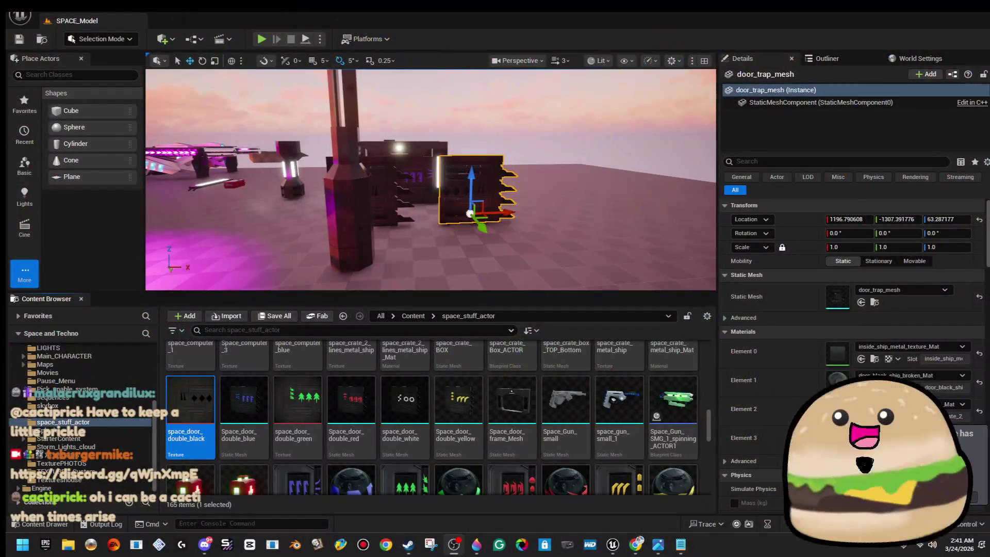
{"action": "key", "text": "XF86AudioLowerVolume"}
{"action": "key", "text": "XF86AudioLowerVolume"}
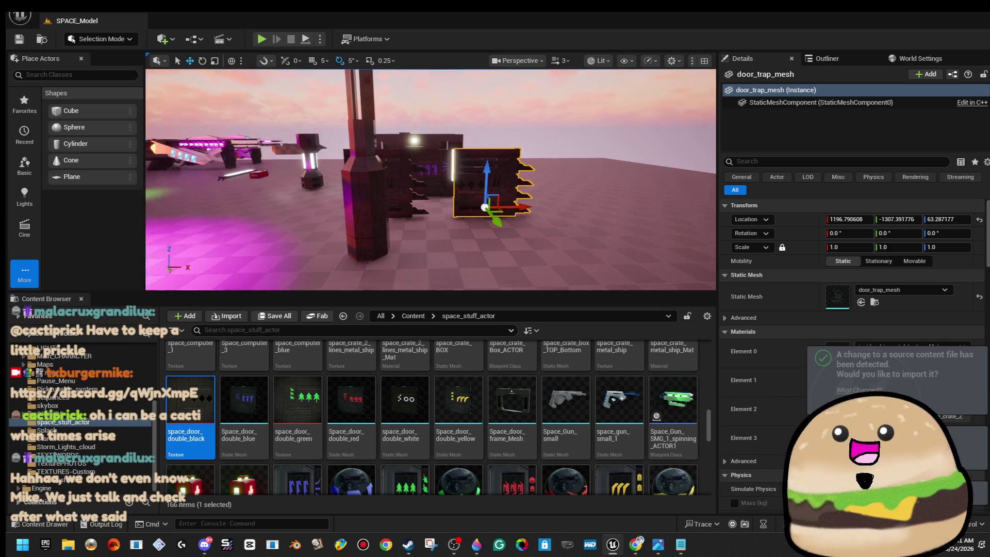
Search 'door vi', create ship_door_violet_Mat from the ship_door_violet texture, and open it
{"action": "scroll", "coordinate": [398, 111], "scroll_direction": "up", "scroll_amount": 6}
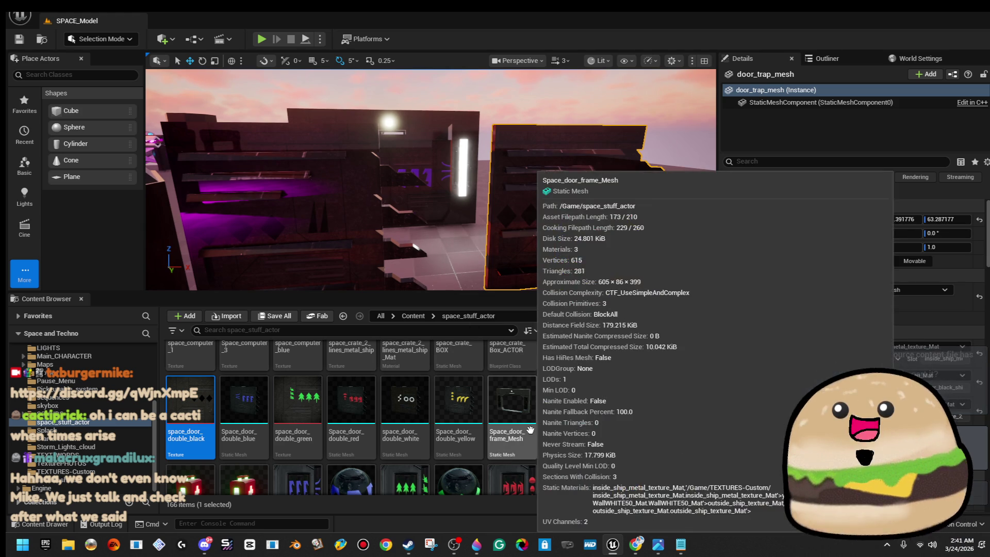
{"action": "scroll", "coordinate": [587, 432], "scroll_direction": "down", "scroll_amount": 2}
{"action": "scroll", "coordinate": [587, 432], "scroll_direction": "down", "scroll_amount": 2}
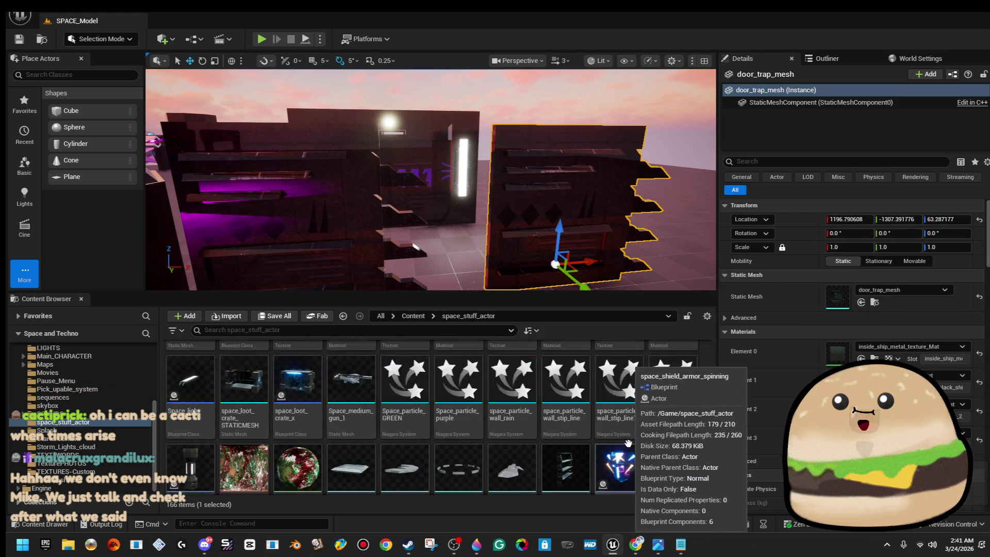
{"action": "scroll", "coordinate": [586, 432], "scroll_direction": "up", "scroll_amount": 3}
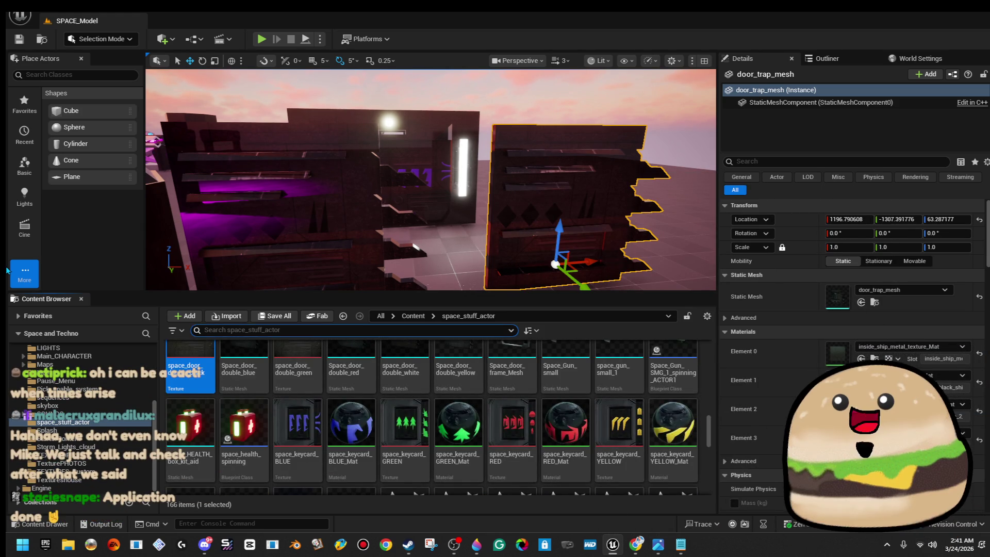
{"action": "type", "text": "door vi"}
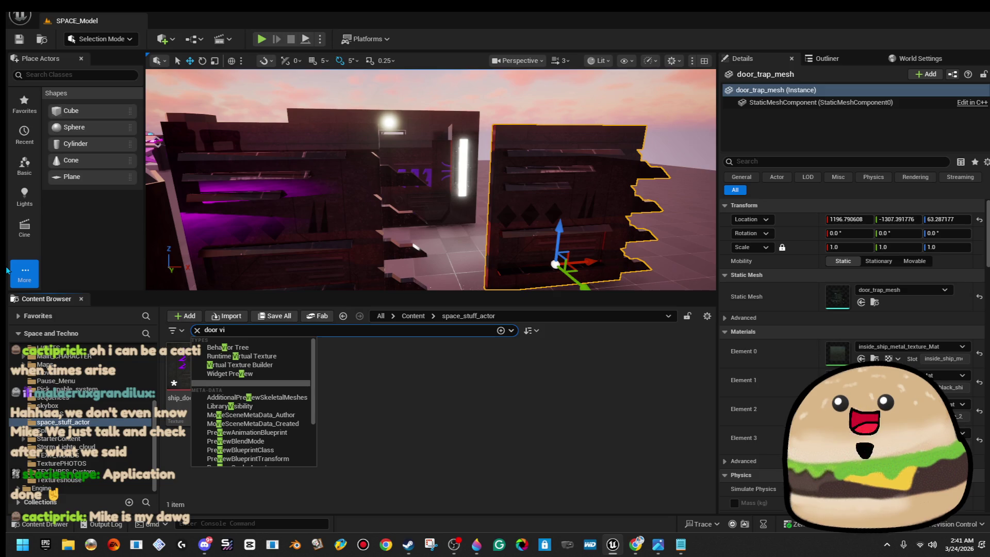
{"action": "left_click", "coordinate": [427, 420]}
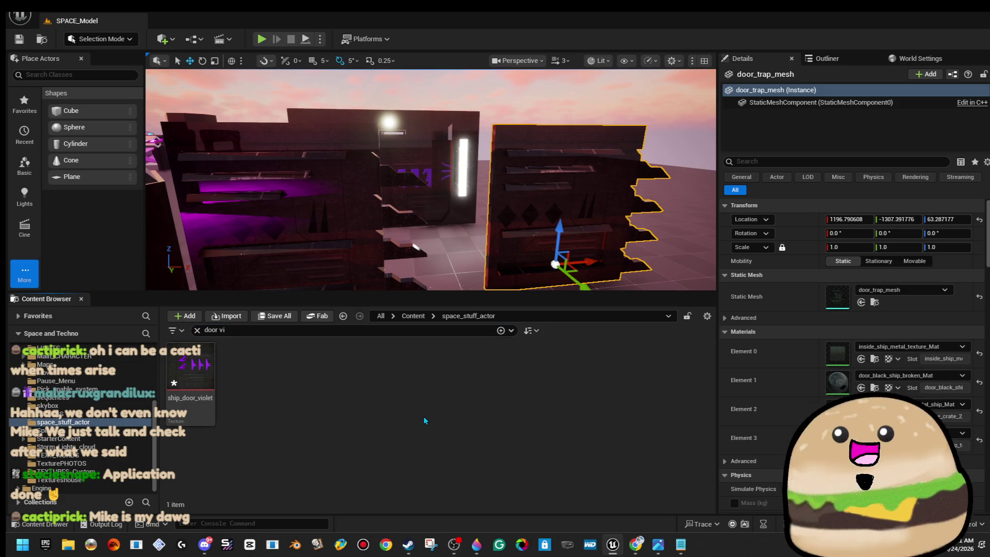
{"action": "right_click", "coordinate": [173, 364]}
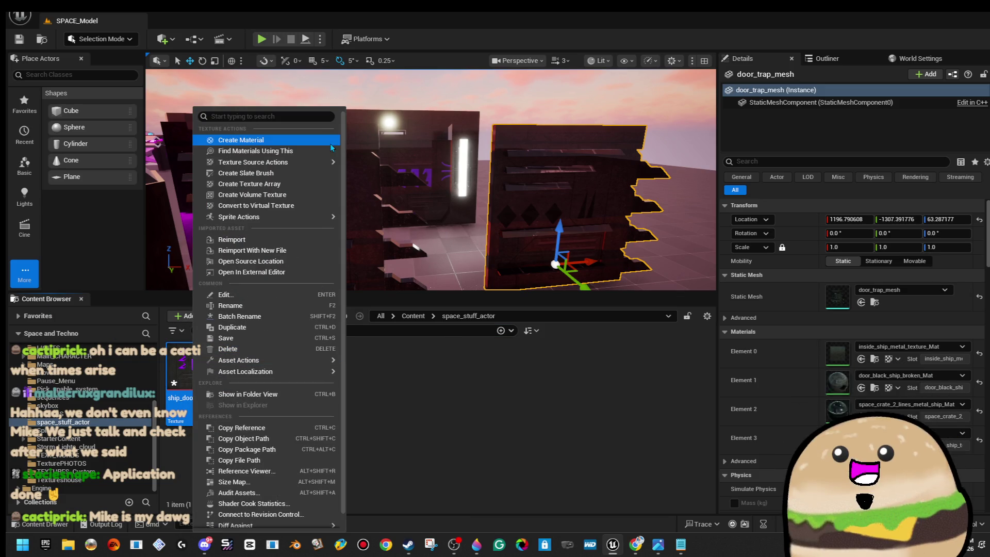
{"action": "left_click", "coordinate": [325, 141]}
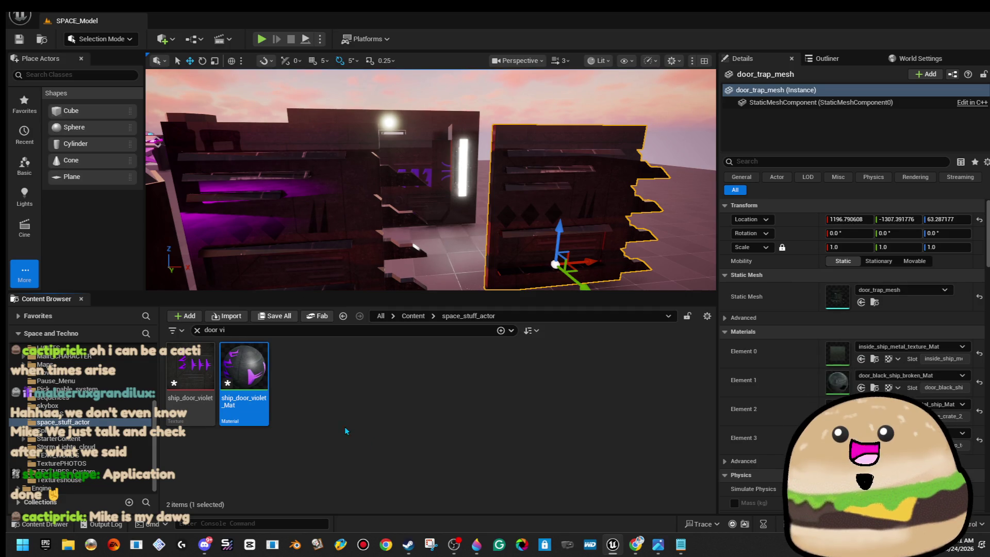
{"action": "double_click", "coordinate": [264, 367]}
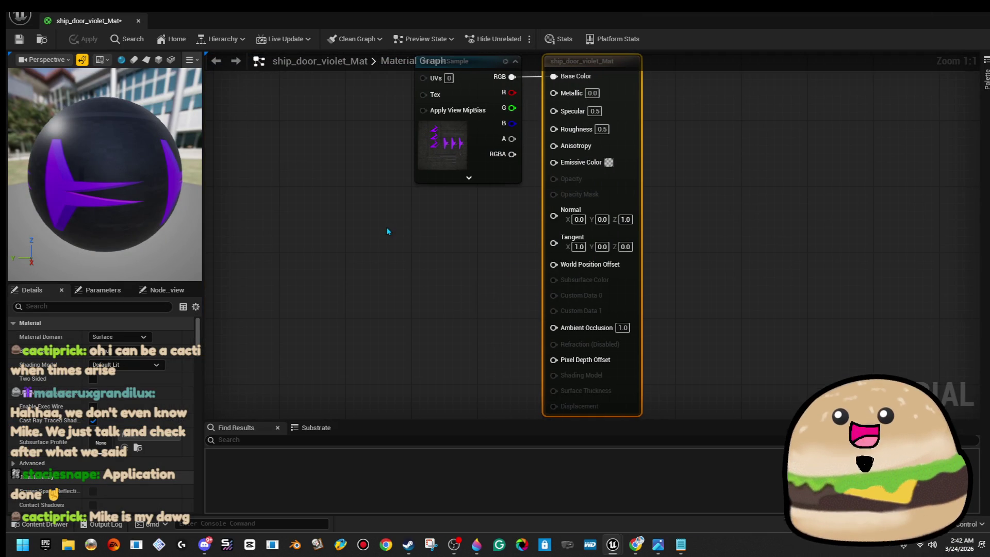
Feed a Constant 0 into Roughness of ship_door_violet_Mat, apply, and close the material
{"action": "left_click", "coordinate": [420, 238]}
{"action": "mouse_move", "coordinate": [480, 259]}
{"action": "left_mouse_down"}
{"action": "mouse_move", "coordinate": [492, 273]}
{"action": "mouse_move", "coordinate": [536, 212]}
{"action": "mouse_move", "coordinate": [554, 129]}
{"action": "left_mouse_up"}
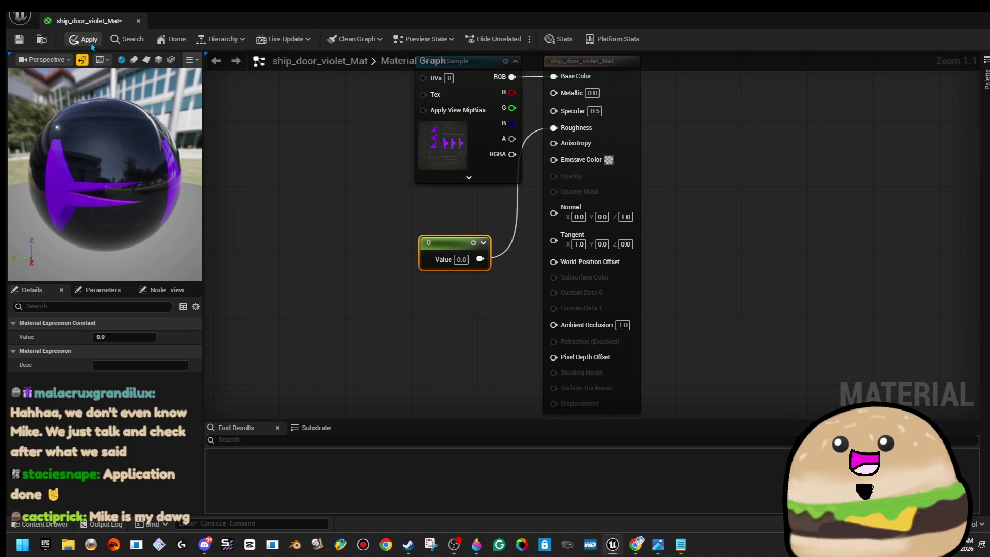
{"action": "left_click", "coordinate": [91, 41]}
{"action": "left_click", "coordinate": [137, 21]}
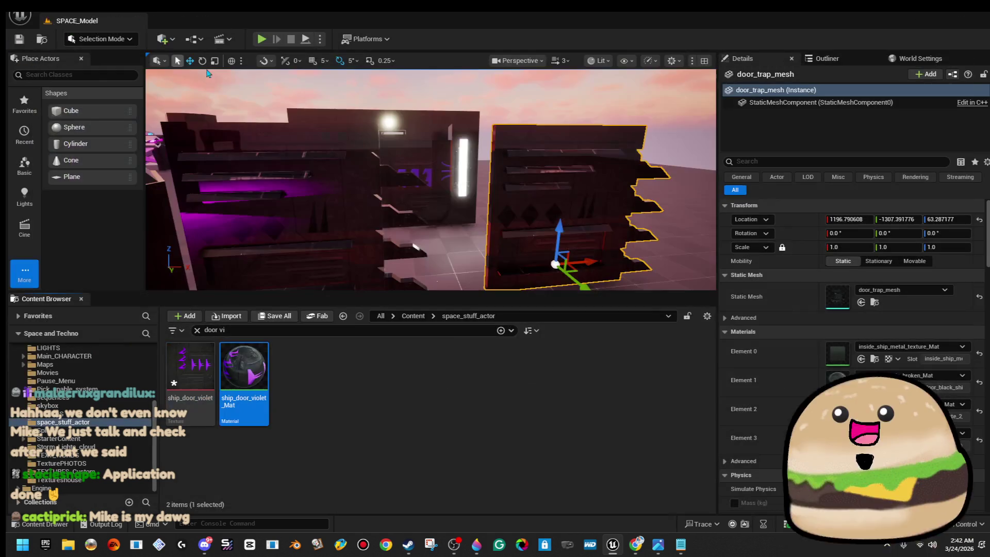
{"action": "left_click_drag", "start_coordinate": [428, 180], "coordinate": [361, 180]}
Search the Content Browser for 'door space d' to list the space double-door assets
{"action": "left_click", "coordinate": [196, 330]}
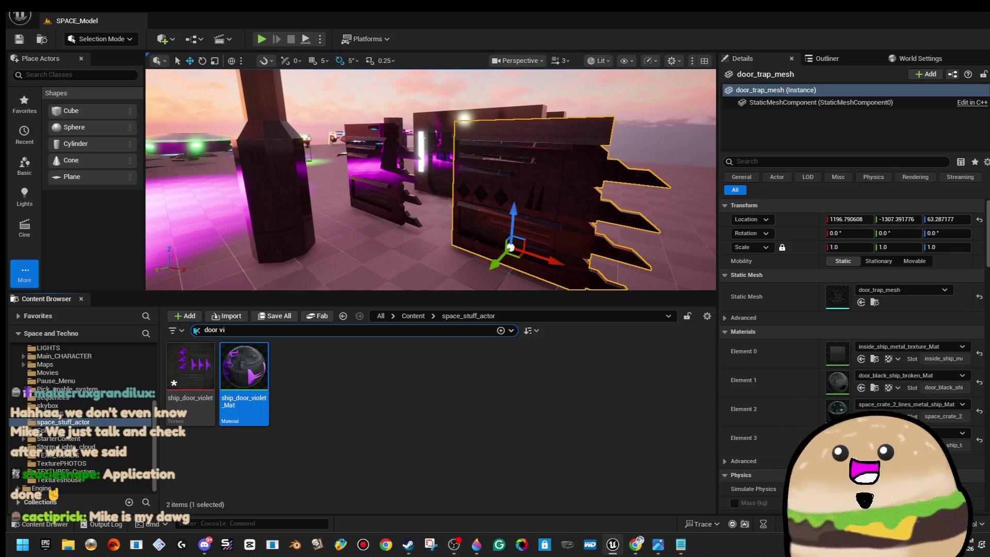
{"action": "left_click", "coordinate": [198, 330]}
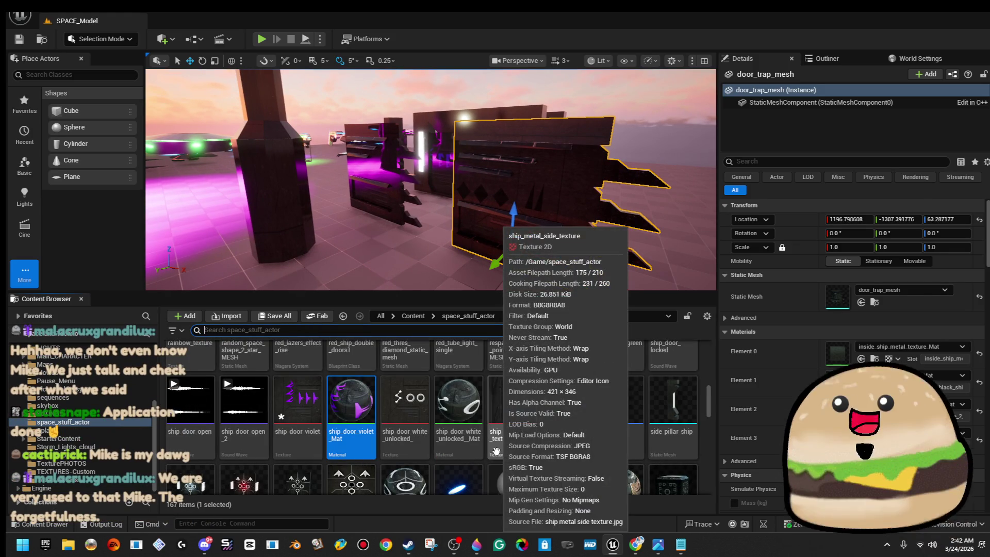
{"action": "scroll", "coordinate": [497, 451], "scroll_direction": "up", "scroll_amount": 10}
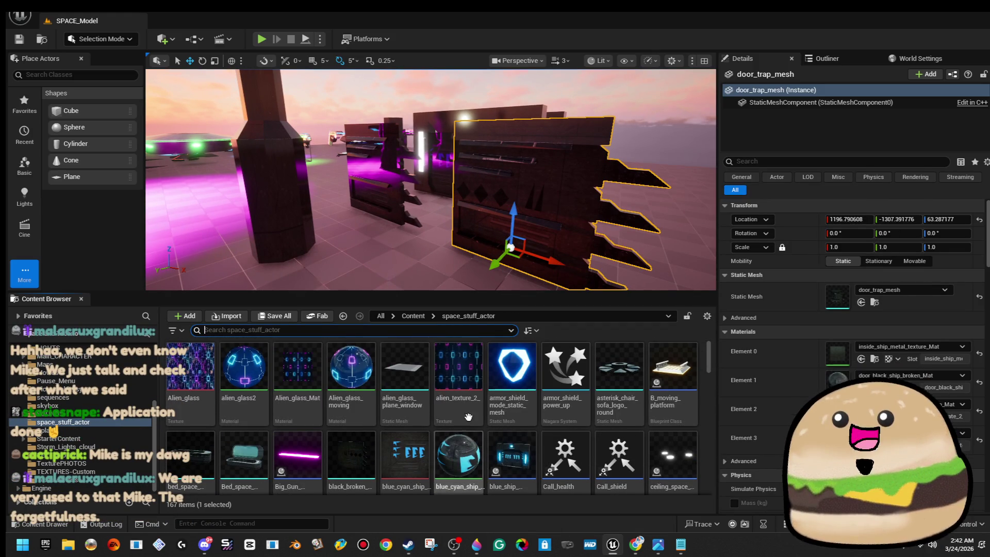
{"action": "type", "text": "do"}
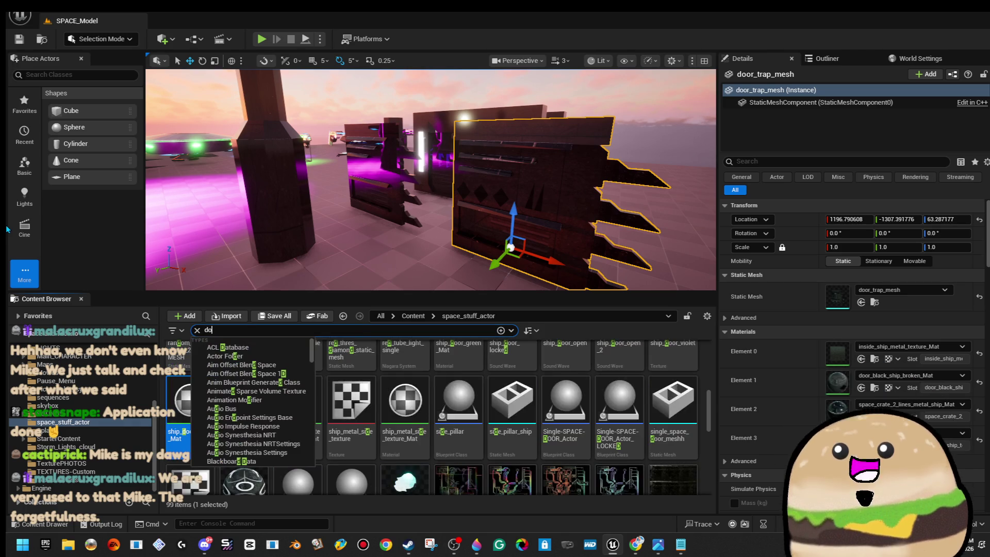
{"action": "type", "text": "or space dou"}
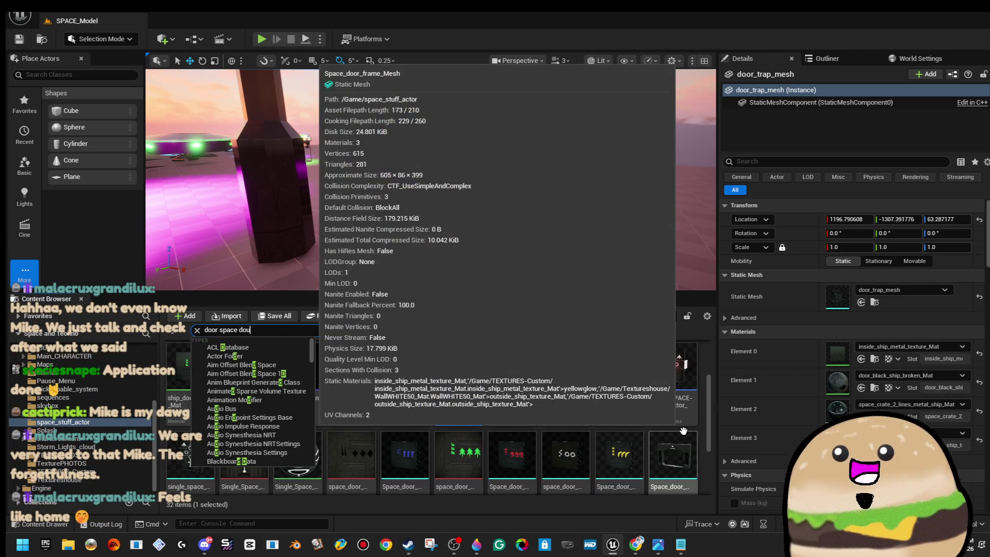
{"action": "key", "text": "Return"}
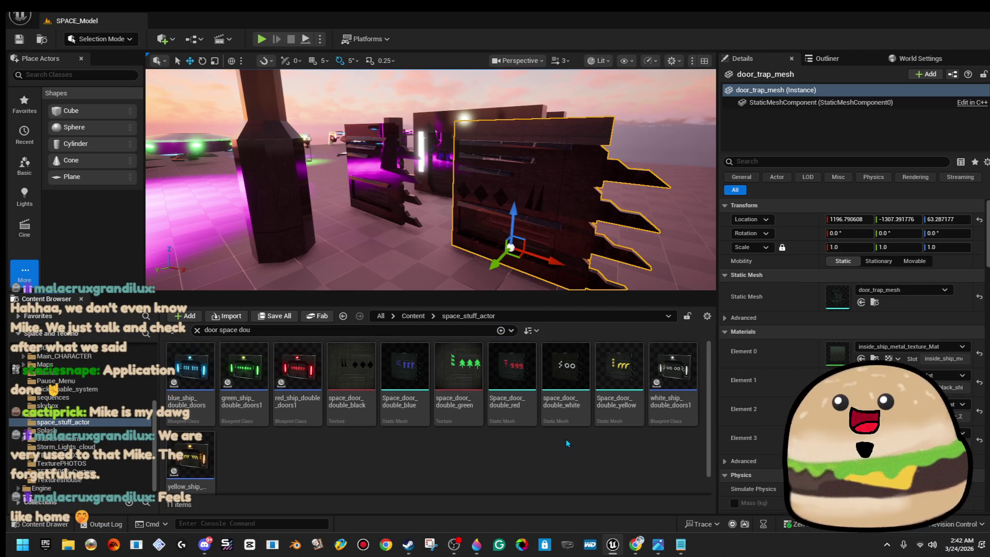
Duplicate blue_ship_double_doors and name the copy violet_ship_double_door
{"action": "right_click", "coordinate": [318, 372]}
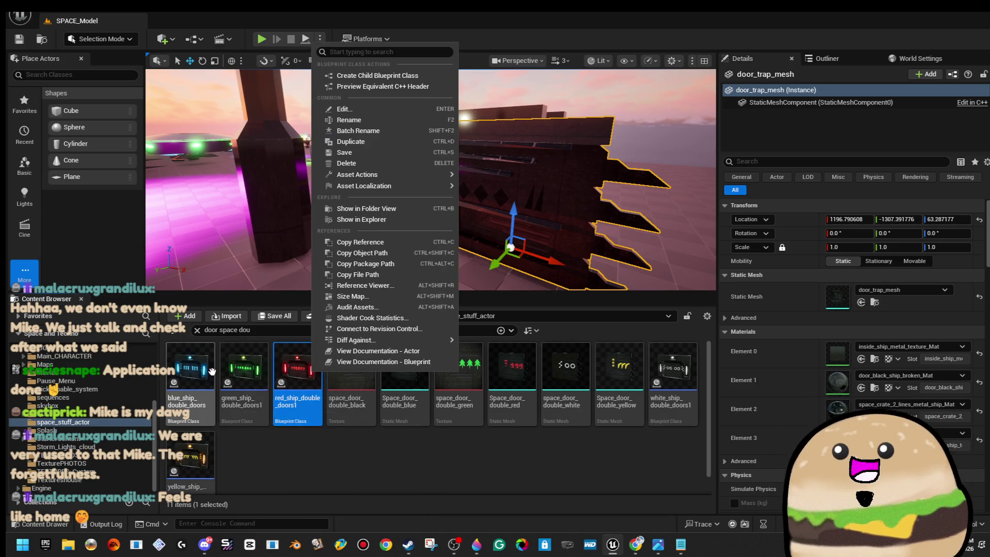
{"action": "right_click", "coordinate": [212, 372]}
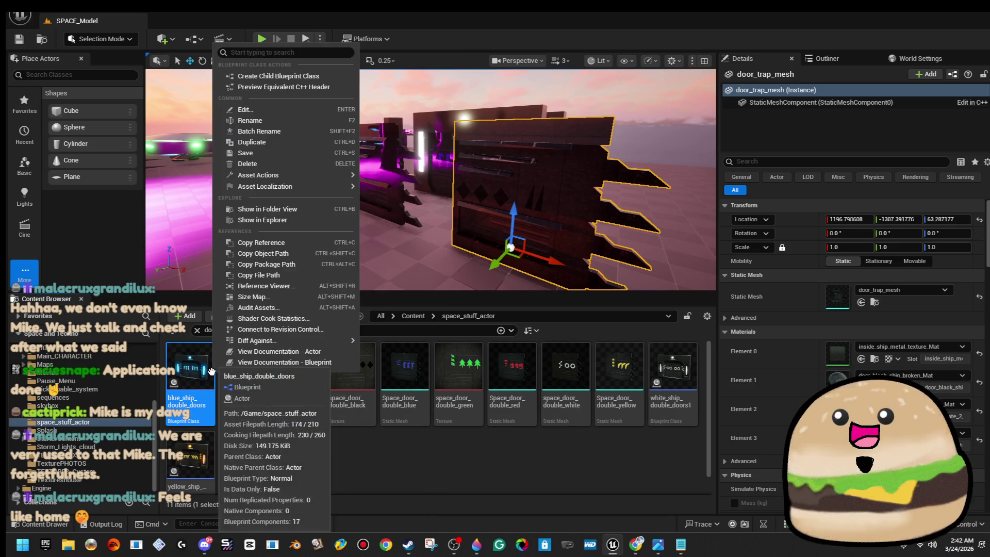
{"action": "left_click", "coordinate": [340, 146]}
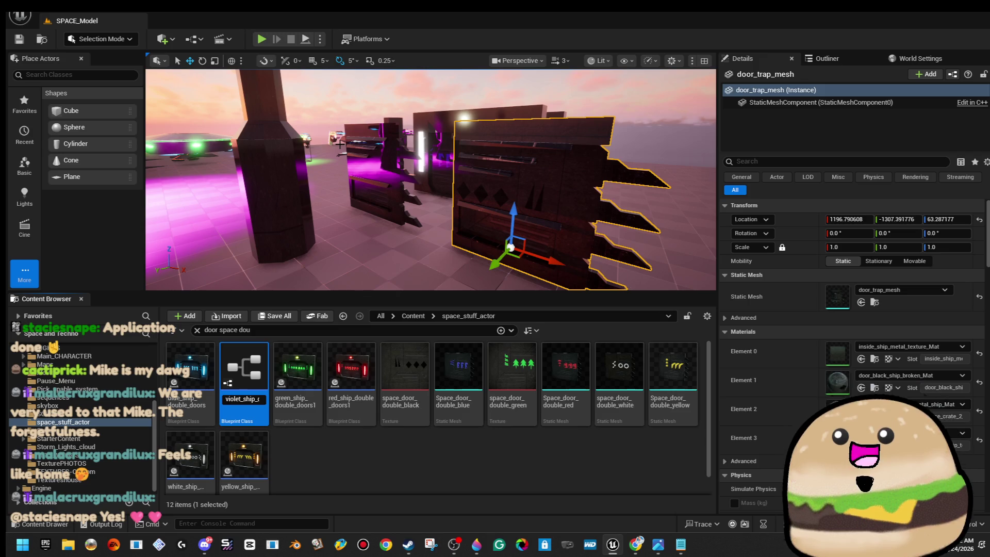
{"action": "key", "text": "Return"}
{"action": "key", "text": "Return"}
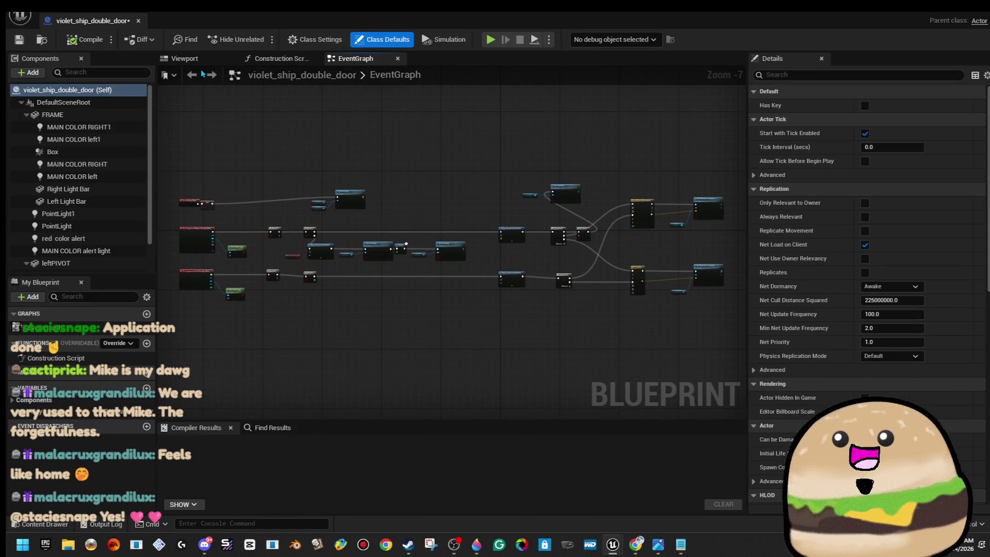
Assign ship_door_violet_Mat to Element 2 of the door mesh
{"action": "left_click", "coordinate": [191, 63]}
{"action": "left_click", "coordinate": [536, 242]}
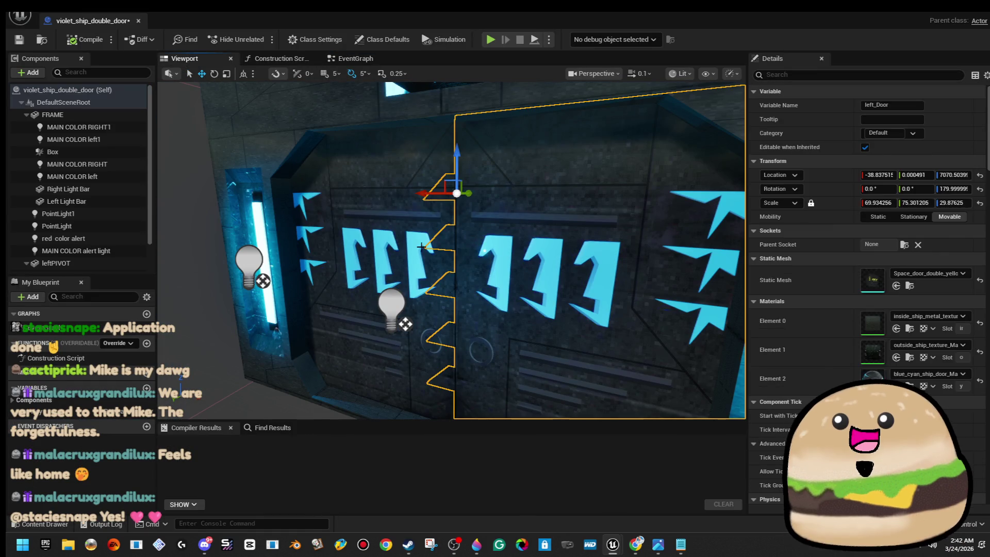
{"action": "left_click", "coordinate": [943, 277]}
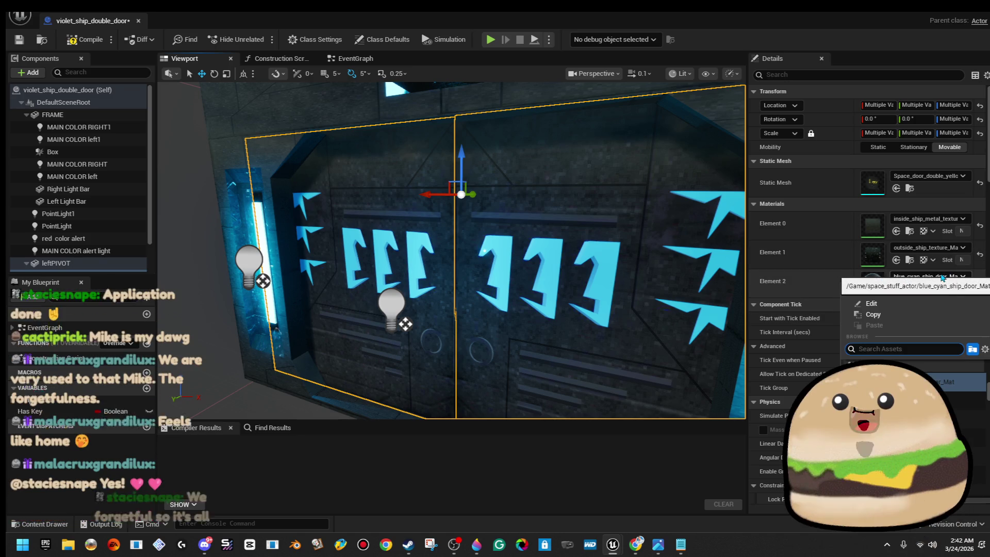
{"action": "type", "text": "vio"}
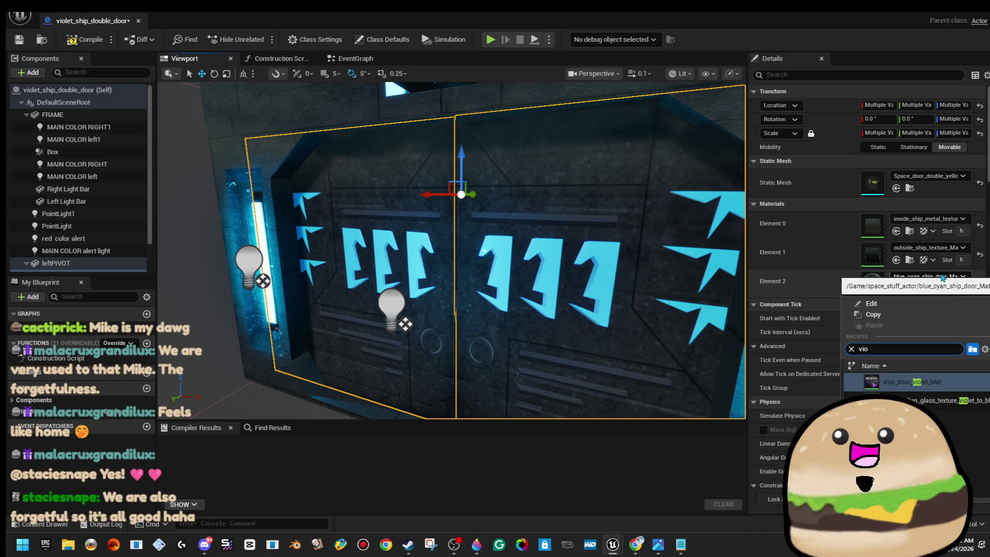
{"action": "key", "text": "Return"}
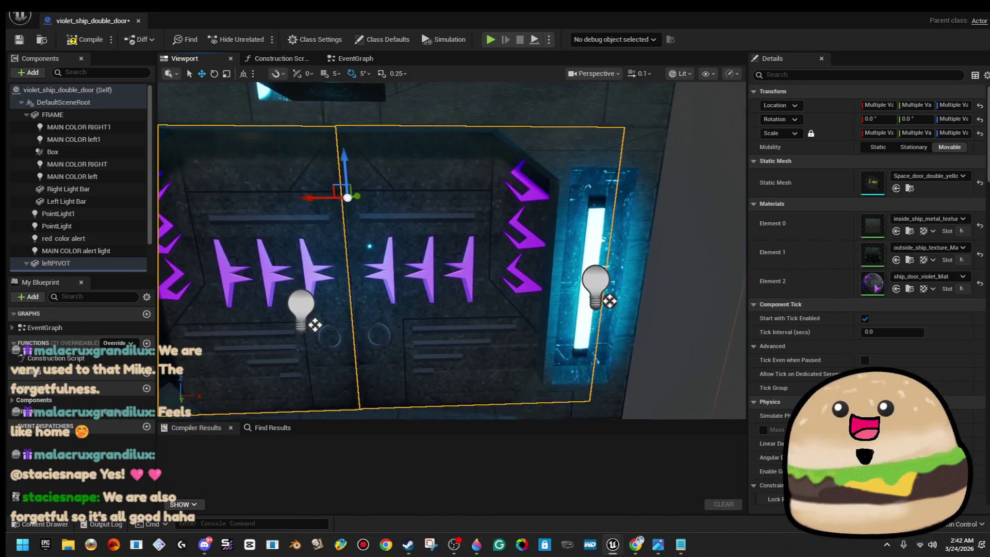
{"action": "key", "text": "f"}
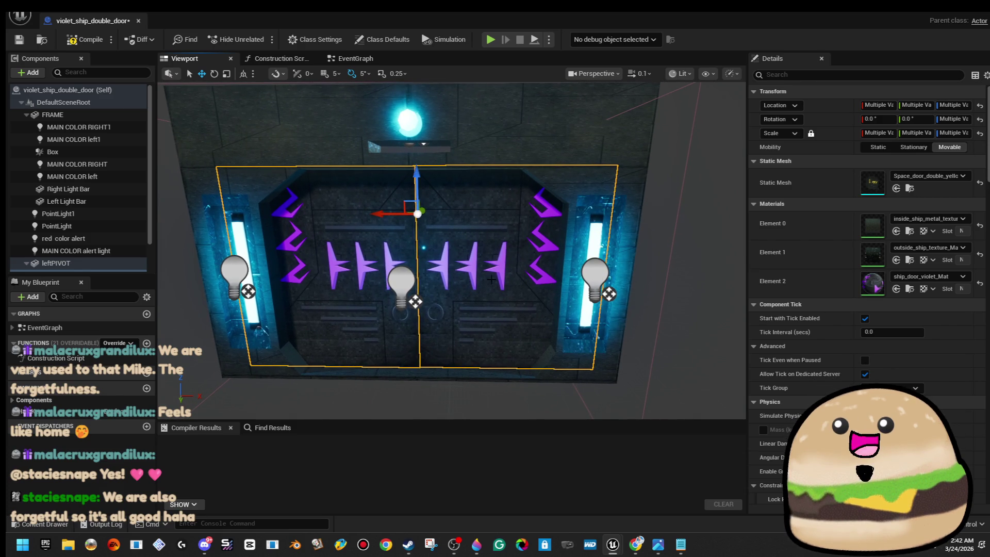
Set the MAIN COLOR and alert lights to purple (201, 0, 255) and compile
{"action": "left_click", "coordinate": [75, 213]}
{"action": "scroll", "coordinate": [76, 220], "scroll_direction": "down", "scroll_amount": 1}
{"action": "left_click", "coordinate": [88, 219], "text": "shift"}
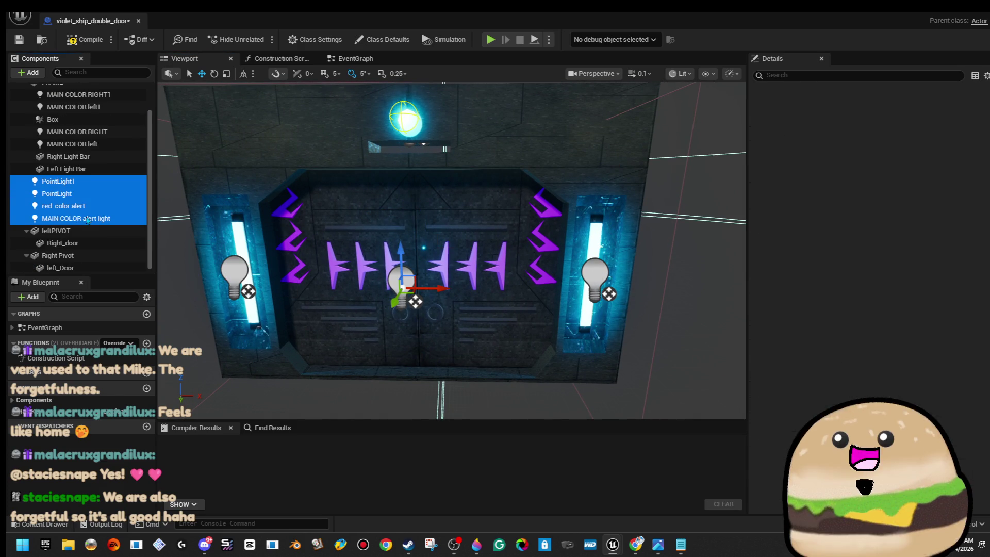
{"action": "scroll", "coordinate": [88, 217], "scroll_direction": "up", "scroll_amount": 1}
{"action": "left_click", "coordinate": [77, 127], "text": "ctrl"}
{"action": "left_click", "coordinate": [96, 139], "text": "ctrl"}
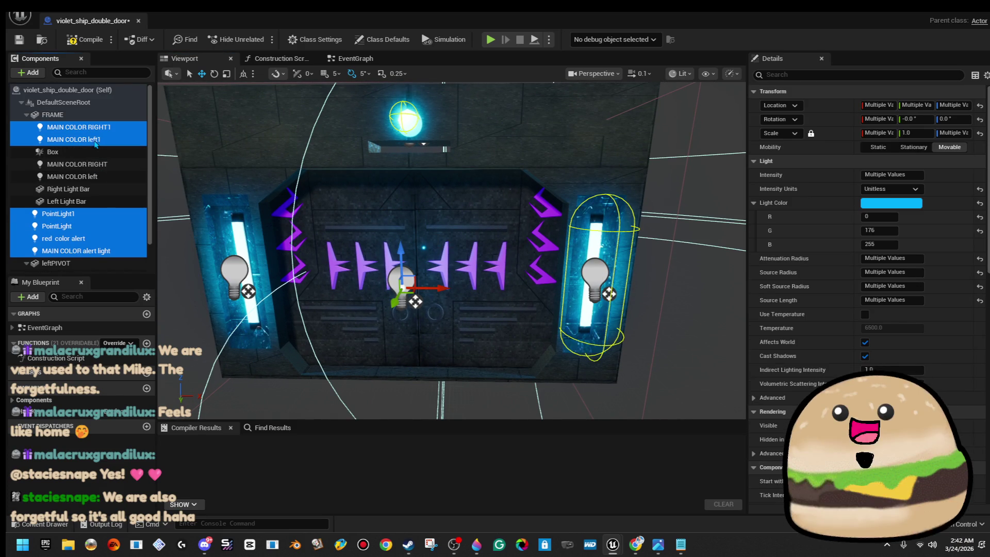
{"action": "left_click", "coordinate": [77, 164], "text": "ctrl"}
{"action": "left_click", "coordinate": [72, 177], "text": "ctrl"}
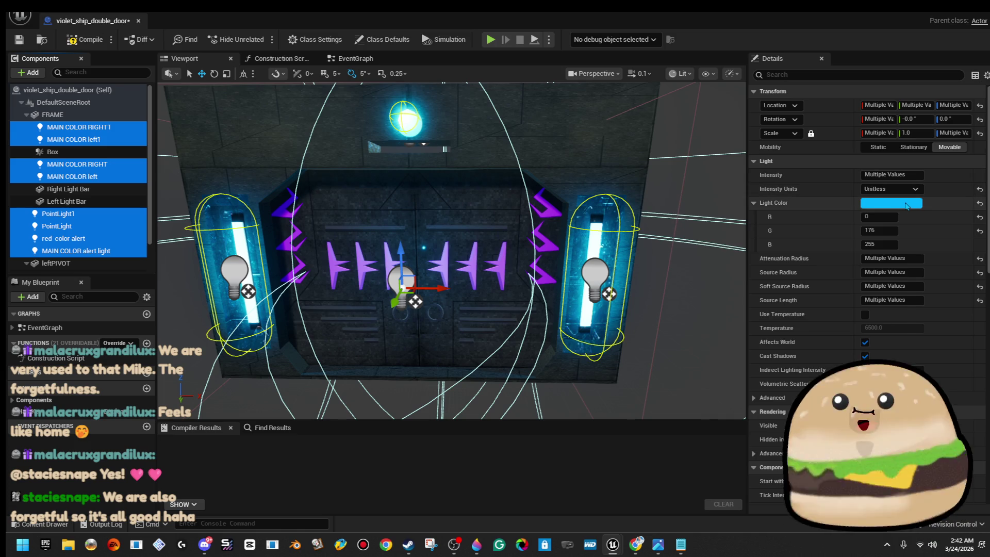
{"action": "left_click", "coordinate": [906, 203]}
{"action": "left_click_drag", "start_coordinate": [725, 269], "coordinate": [728, 228]}
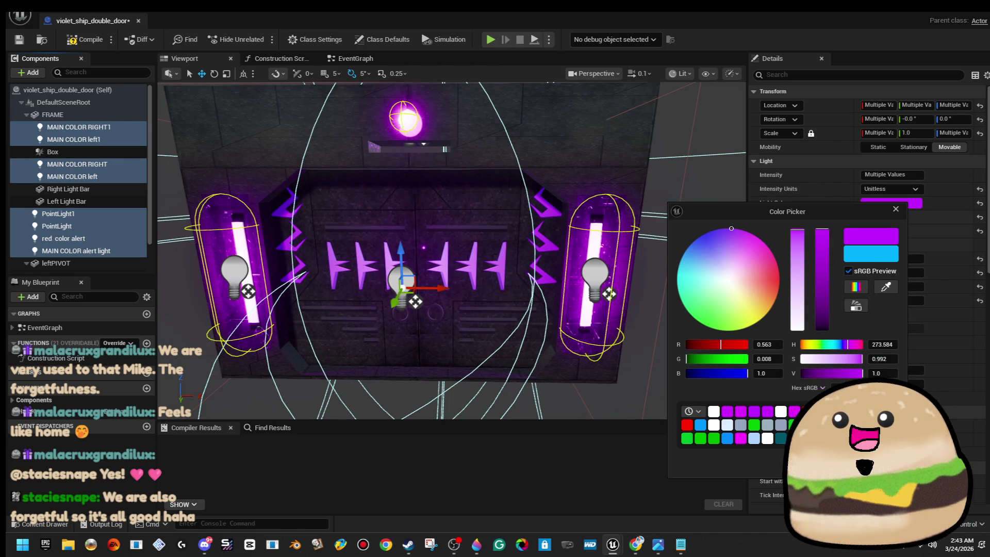
{"action": "left_click", "coordinate": [687, 281]}
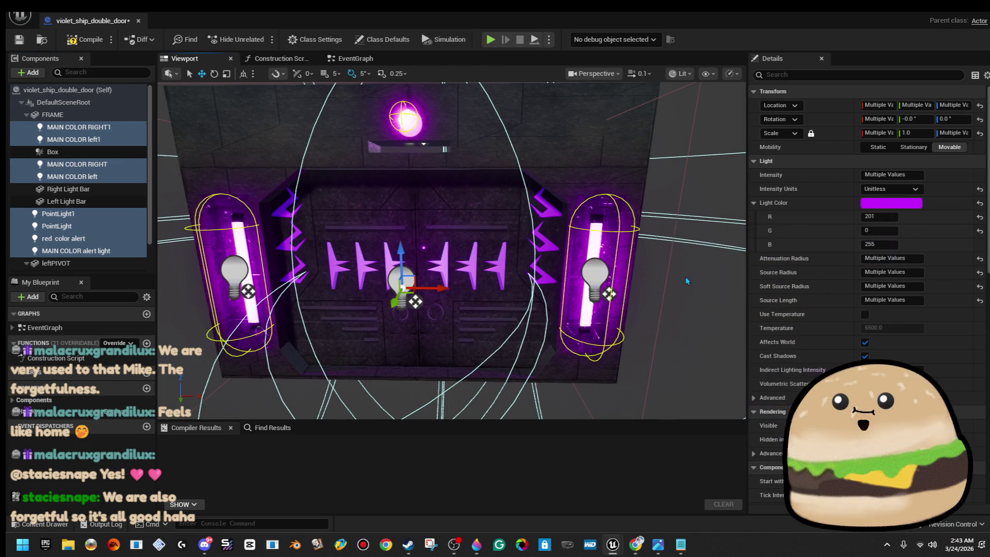
{"action": "left_click", "coordinate": [85, 39]}
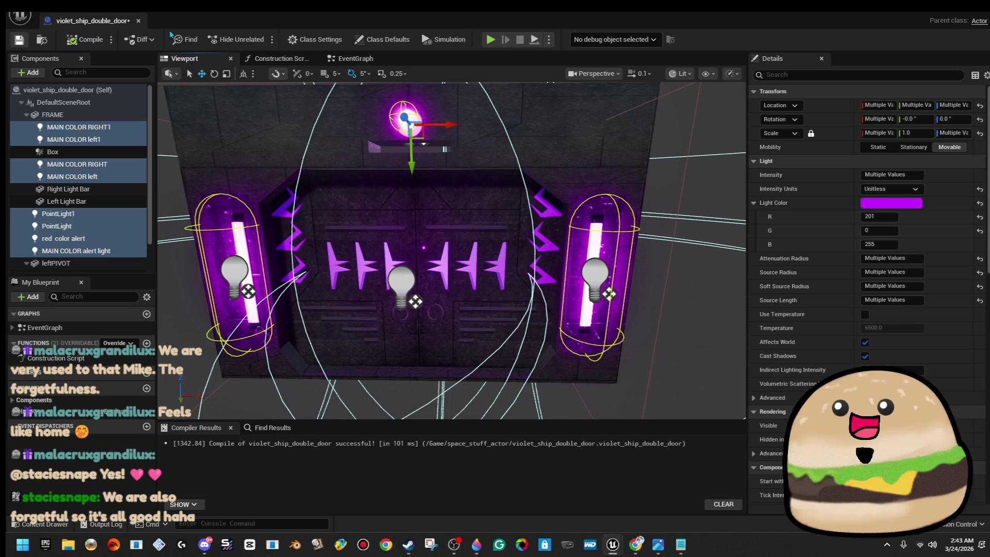
Check the light bars and class defaults, recompile, and close the door blueprint
{"action": "left_click", "coordinate": [97, 251]}
{"action": "left_click", "coordinate": [106, 188]}
{"action": "left_click", "coordinate": [113, 201]}
{"action": "left_click", "coordinate": [113, 201], "text": "ctrl"}
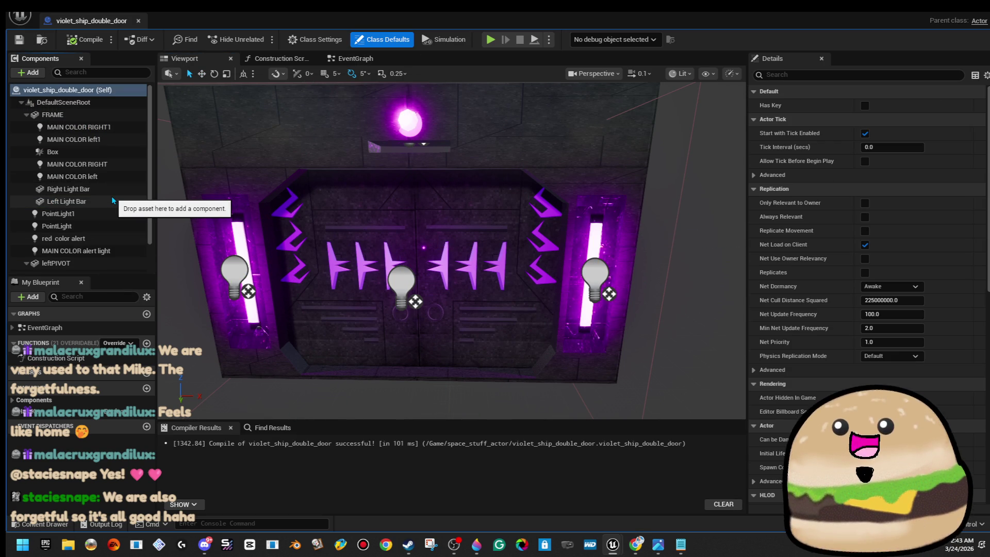
{"action": "left_click", "coordinate": [85, 40]}
{"action": "left_click", "coordinate": [139, 21]}
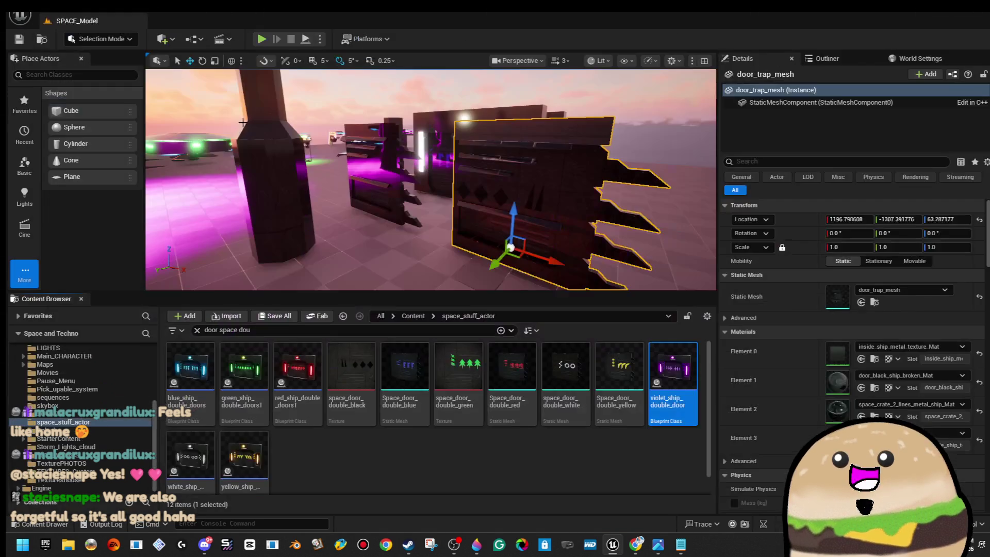
Open the level_SPACE map, saving the changed door asset when prompted
{"action": "left_click", "coordinate": [42, 41]}
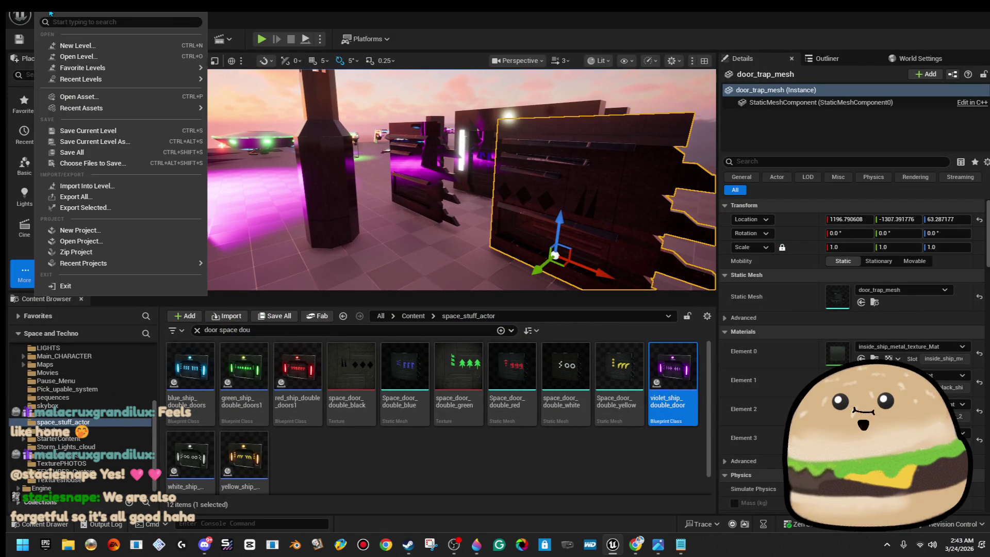
{"action": "left_click", "coordinate": [91, 57]}
{"action": "double_click", "coordinate": [640, 229]}
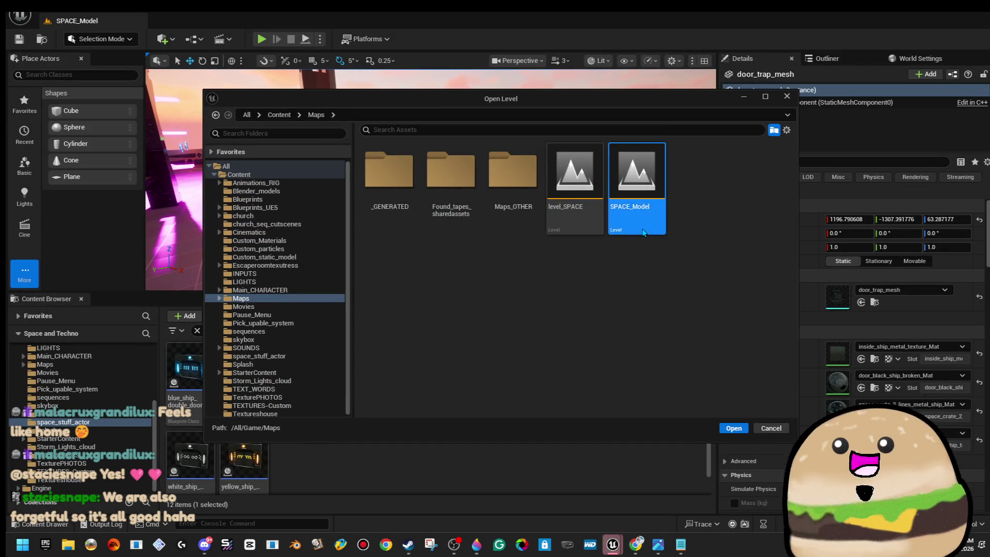
{"action": "left_click", "coordinate": [638, 388]}
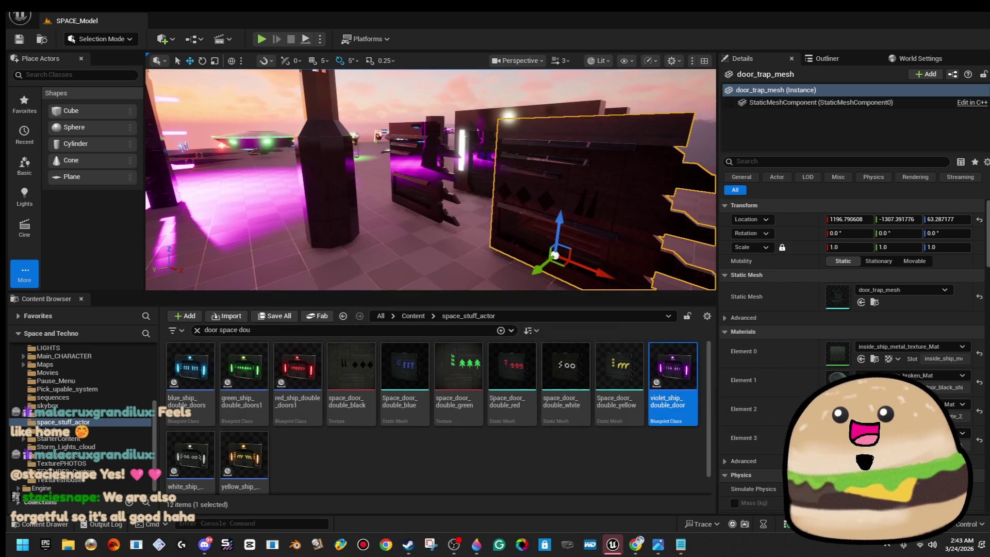
{"action": "left_click", "coordinate": [20, 16]}
{"action": "left_click", "coordinate": [80, 56]}
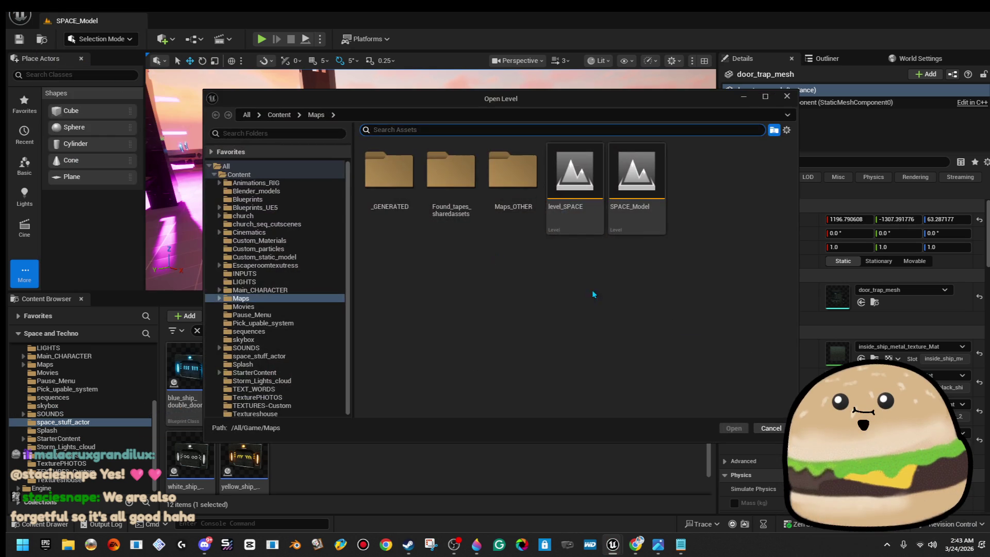
{"action": "double_click", "coordinate": [570, 176]}
{"action": "left_click", "coordinate": [542, 391]}
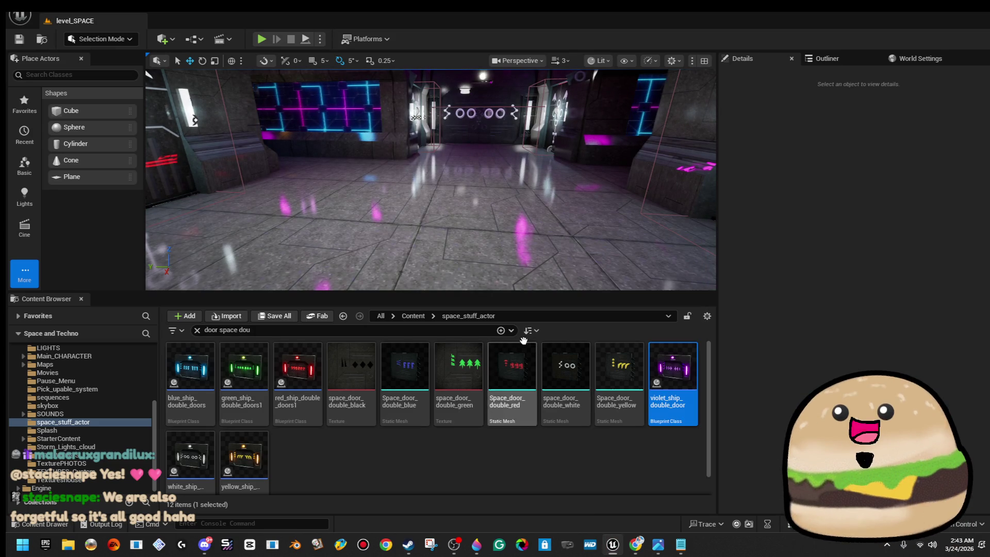
Fly into the corridor and select the white double door for its actions
{"action": "left_click_drag", "start_coordinate": [286, 163], "coordinate": [184, 166]}
{"action": "left_click", "coordinate": [184, 166]}
{"action": "right_click", "coordinate": [480, 156]}
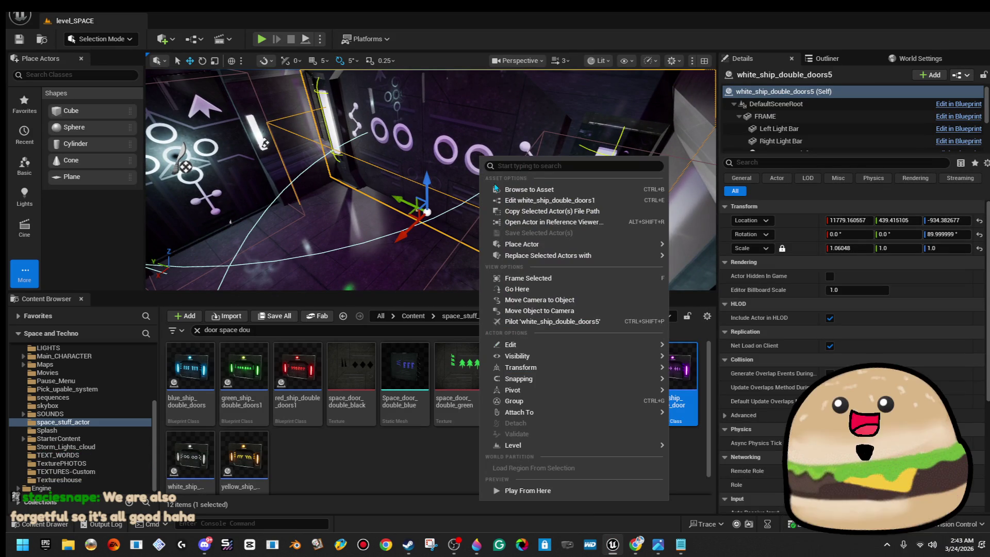
Replace the first white door with violet_ship_double_door and save the level
{"action": "mouse_move", "coordinate": [584, 256]}
{"action": "left_click", "coordinate": [703, 270]}
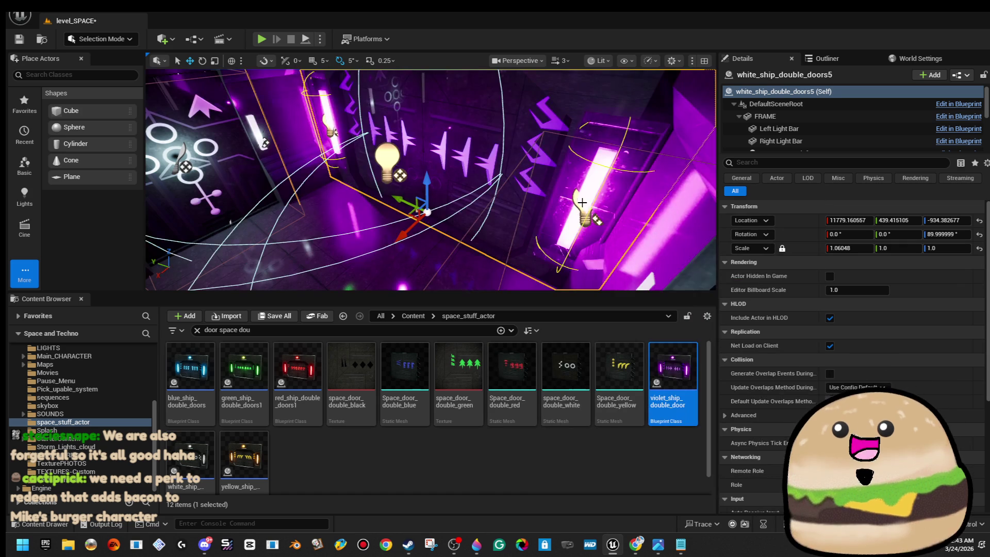
{"action": "key", "text": "a"}
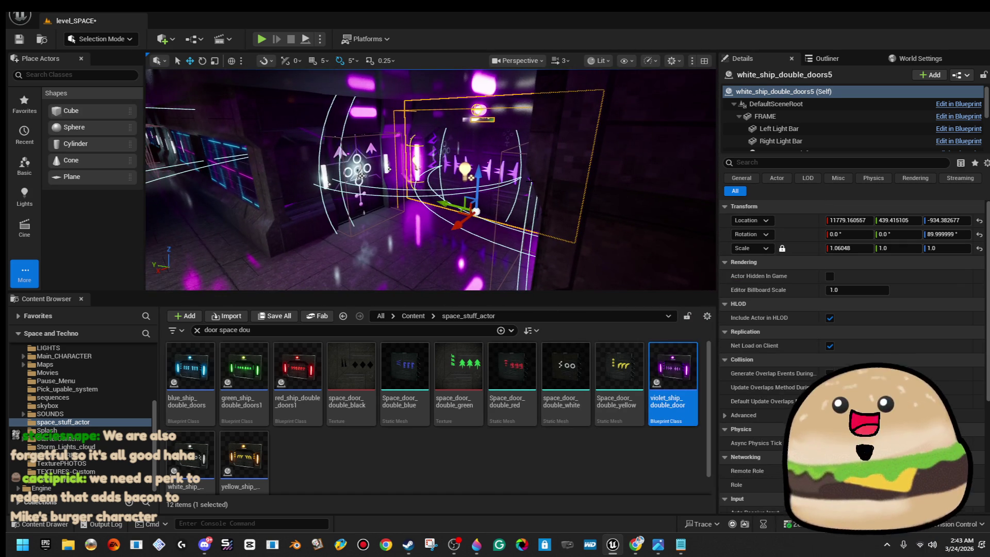
{"action": "key", "text": "ctrl+s"}
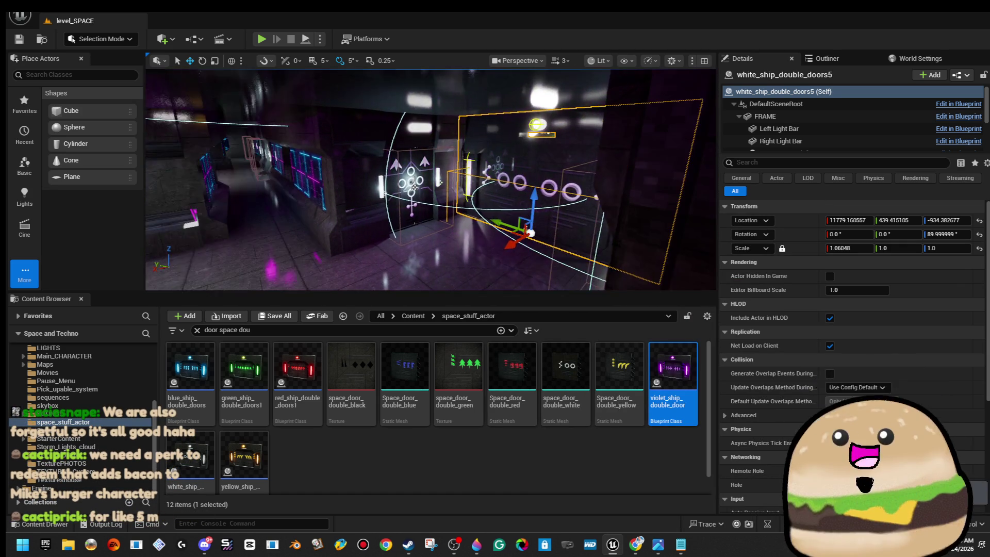
{"action": "key", "text": "s"}
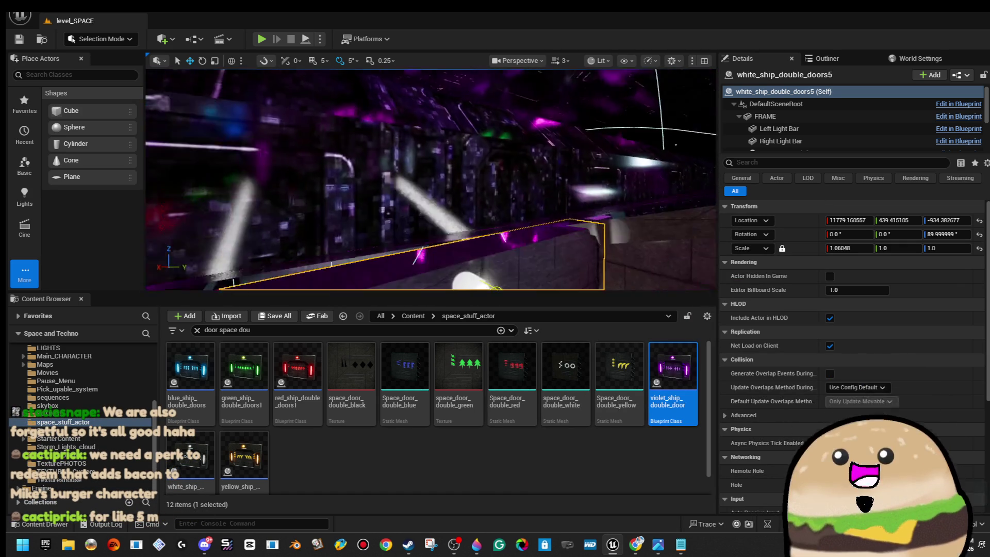
{"action": "key", "text": "w"}
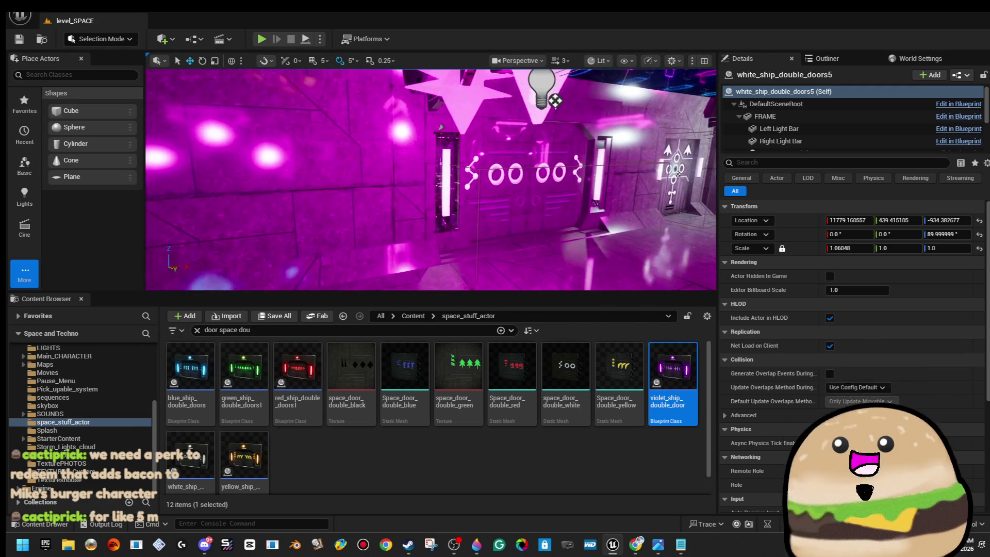
Replace the next white double door with violet_ship_double_door
{"action": "left_click", "coordinate": [538, 199]}
{"action": "right_click", "coordinate": [525, 192]}
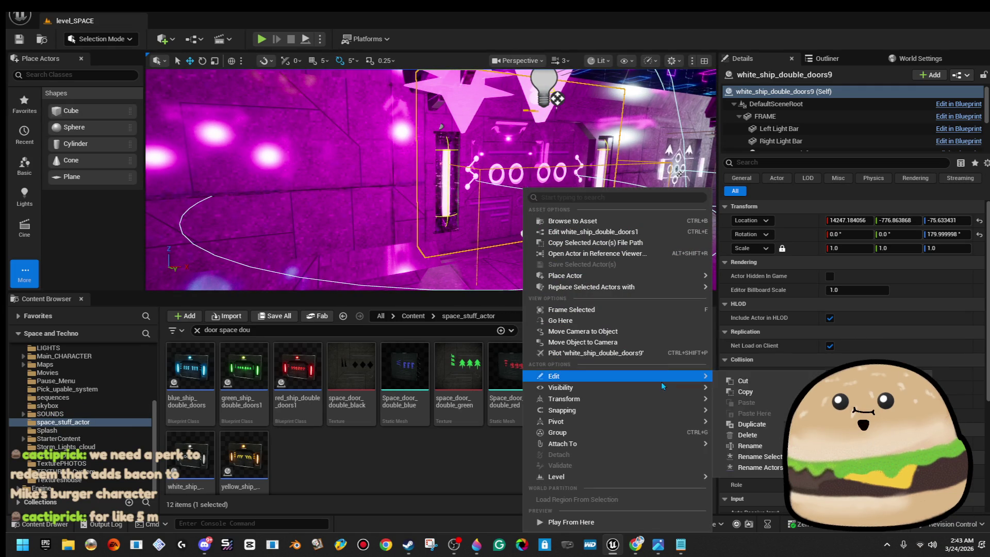
{"action": "mouse_move", "coordinate": [645, 445]}
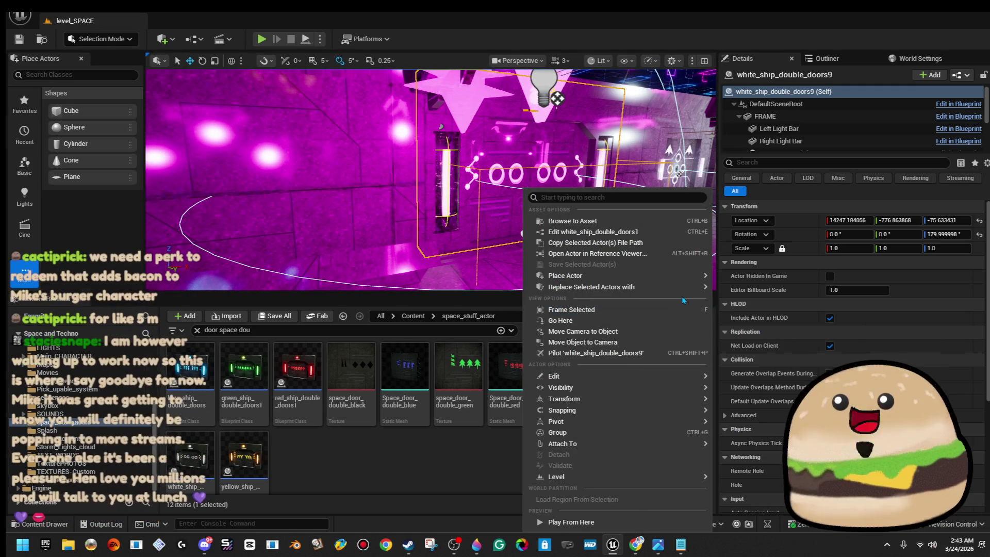
{"action": "mouse_move", "coordinate": [686, 287]}
{"action": "left_click", "coordinate": [793, 279]}
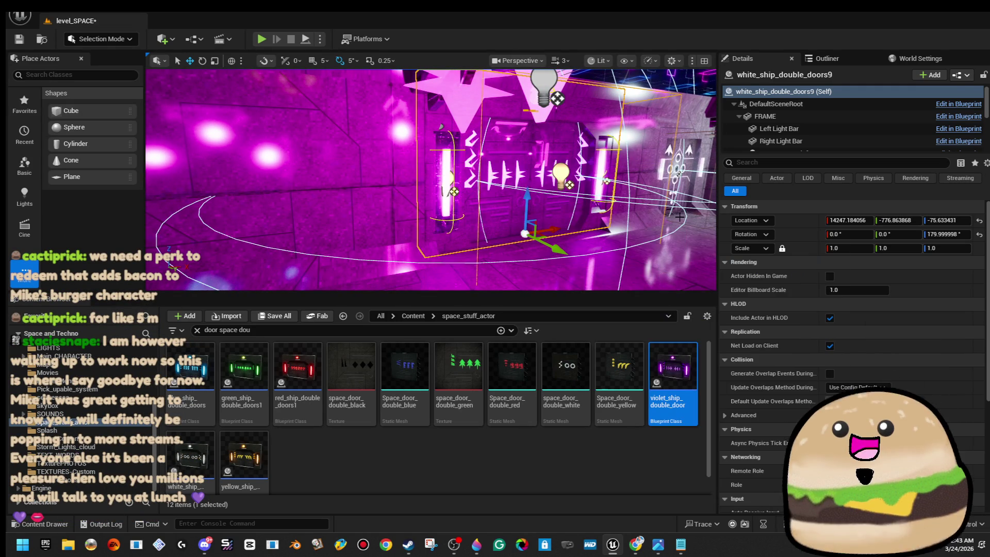
Replace the white door at the corridor's end with violet_ship_double_door
{"action": "key", "text": "s"}
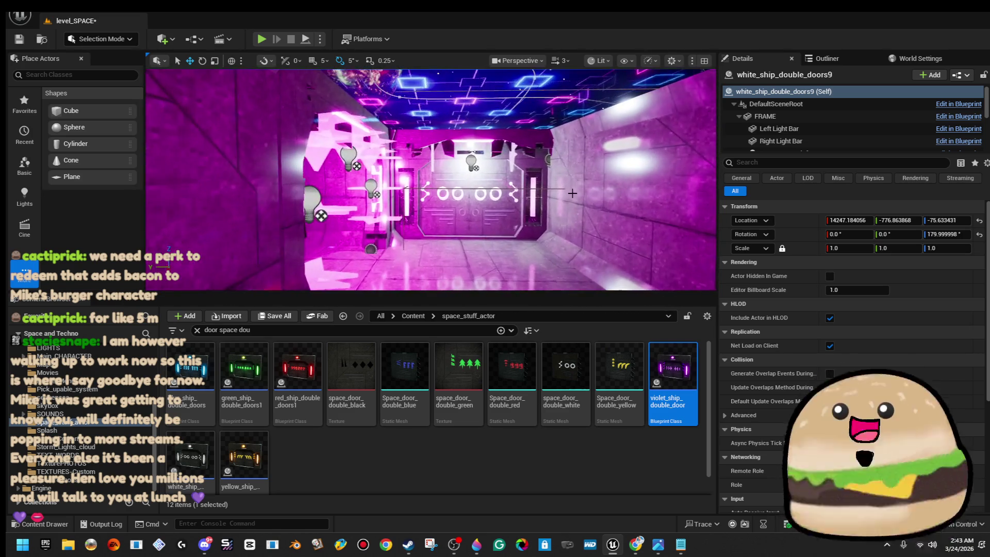
{"action": "left_click", "coordinate": [488, 200]}
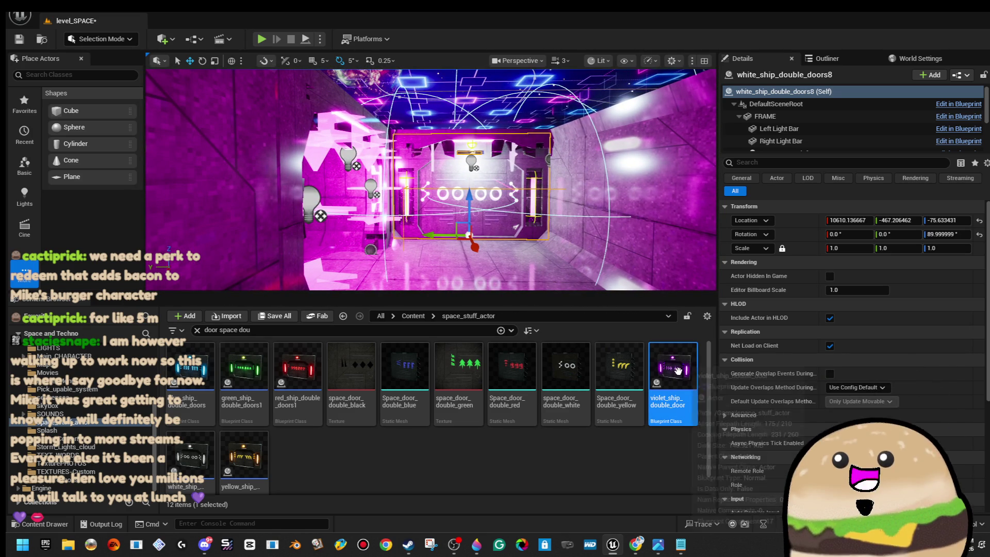
{"action": "right_click", "coordinate": [510, 193]}
{"action": "mouse_move", "coordinate": [645, 275]}
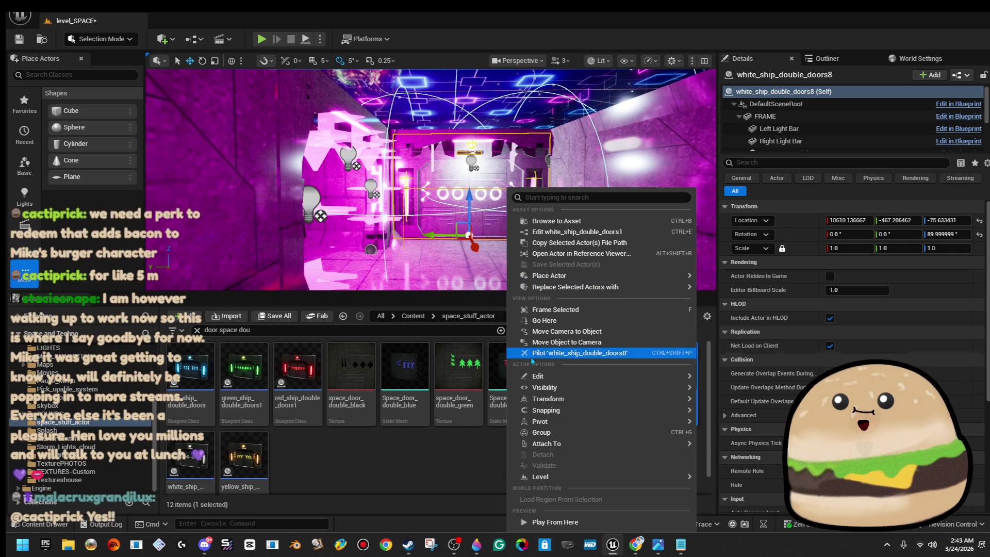
{"action": "left_click", "coordinate": [759, 277]}
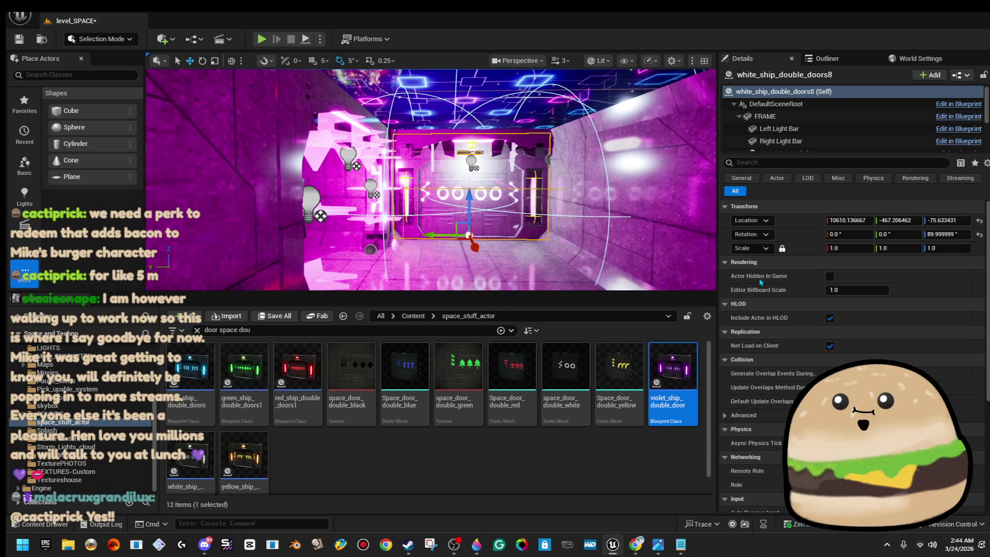
Frame the new violet door and check its purple glow down the corridor
{"action": "key", "text": "f"}
{"action": "left_click_drag", "start_coordinate": [497, 176], "coordinate": [474, 181]}
{"action": "mouse_move", "coordinate": [240, 260]}
{"action": "left_mouse_down"}
{"action": "mouse_move", "coordinate": [250, 257]}
{"action": "mouse_move", "coordinate": [243, 260]}
{"action": "left_mouse_up"}
{"action": "left_click", "coordinate": [251, 256]}
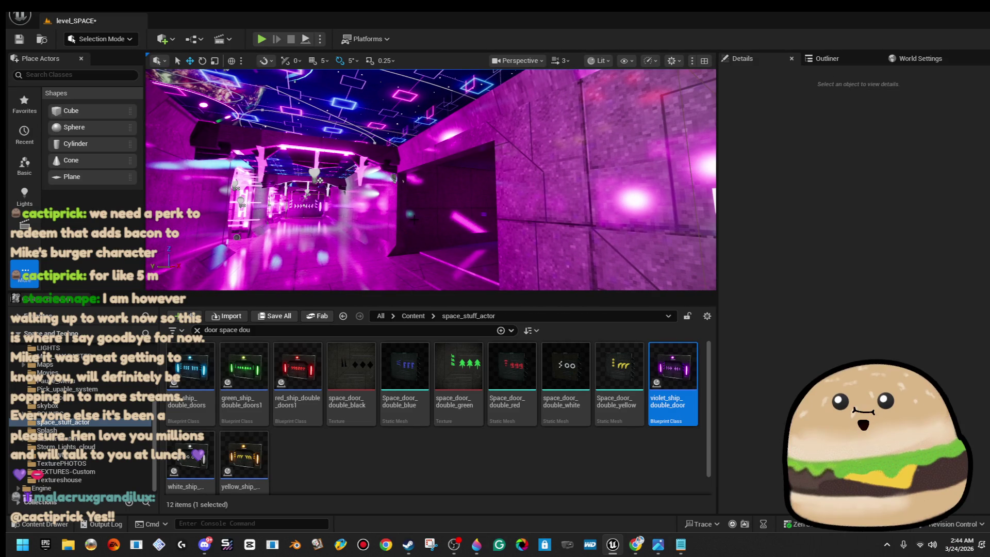
{"action": "left_click", "coordinate": [413, 220]}
{"action": "key", "text": "f"}
{"action": "left_click_drag", "start_coordinate": [414, 219], "coordinate": [392, 221]}
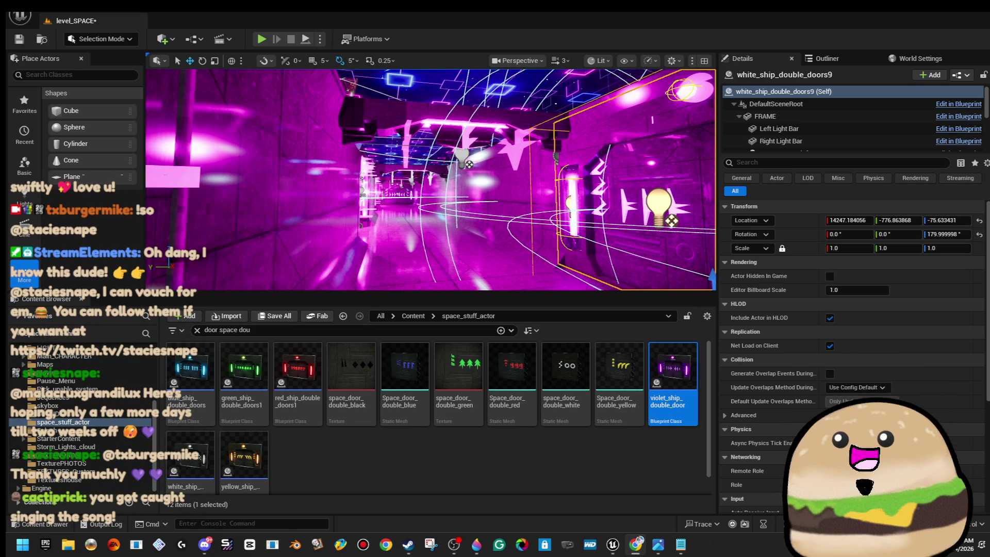
Set the violet pillar's PointLight colour to white
{"action": "left_click_drag", "start_coordinate": [585, 218], "coordinate": [586, 158]}
{"action": "left_click", "coordinate": [585, 196]}
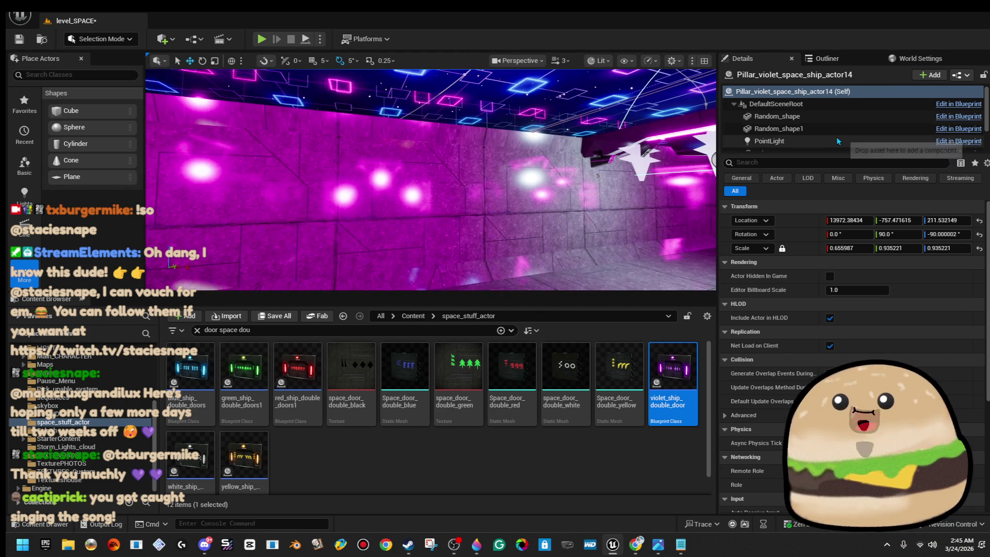
{"action": "left_click", "coordinate": [769, 141]}
{"action": "left_click", "coordinate": [884, 304]}
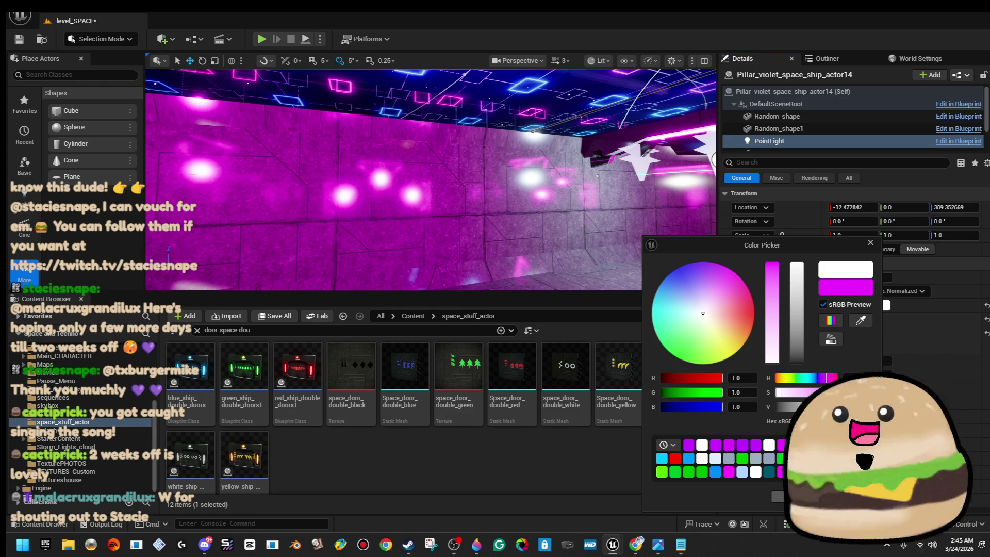
{"action": "left_click", "coordinate": [431, 180]}
Give the pole's Element 1 material slot glow_little_whiteish
{"action": "left_click_drag", "start_coordinate": [431, 180], "coordinate": [361, 170]}
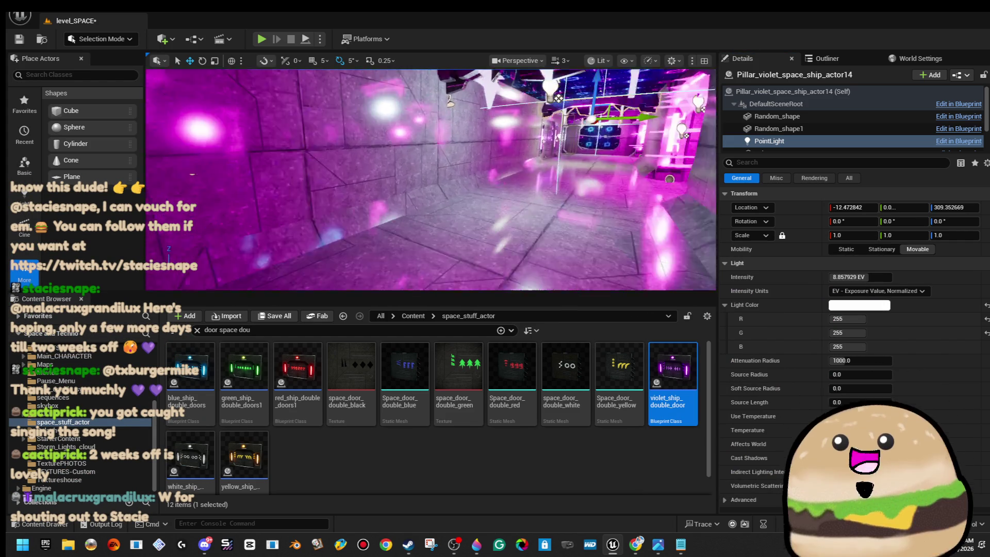
{"action": "key", "text": "f"}
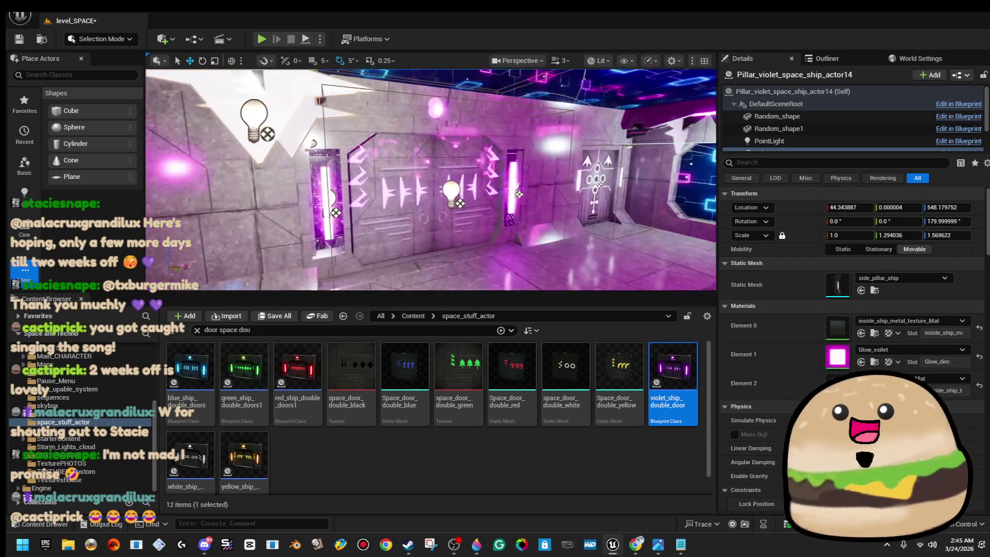
{"action": "left_click", "coordinate": [911, 350]}
{"action": "type", "text": "glow whi"}
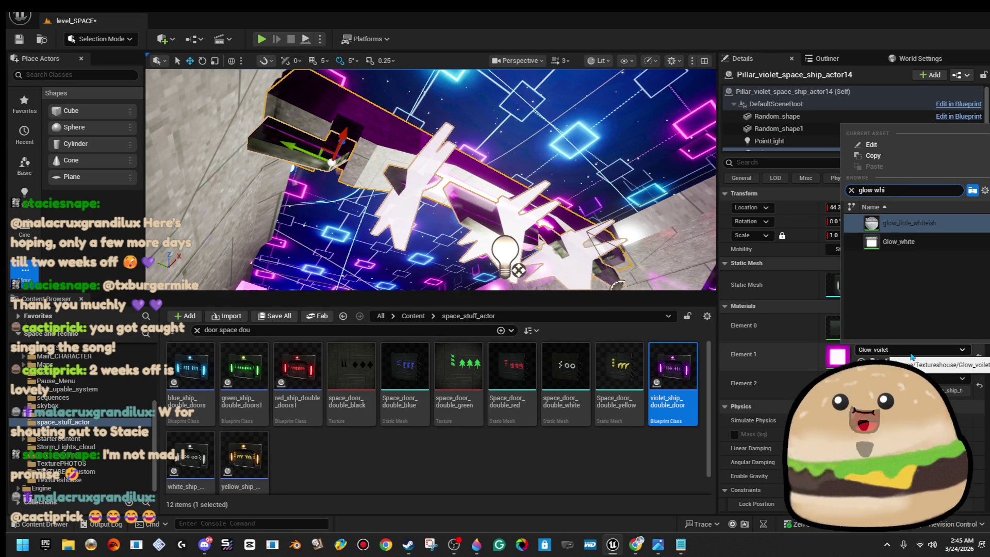
{"action": "key", "text": "Return"}
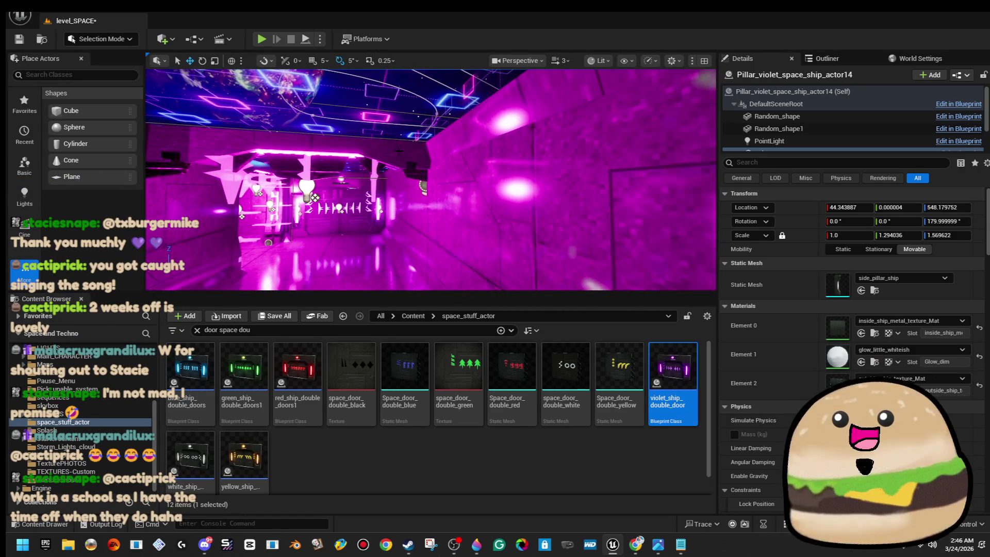
Try a purple point light on actor53's pillar, then undo it back to pale blue
{"action": "left_click", "coordinate": [399, 153]}
{"action": "key", "text": "Escape"}
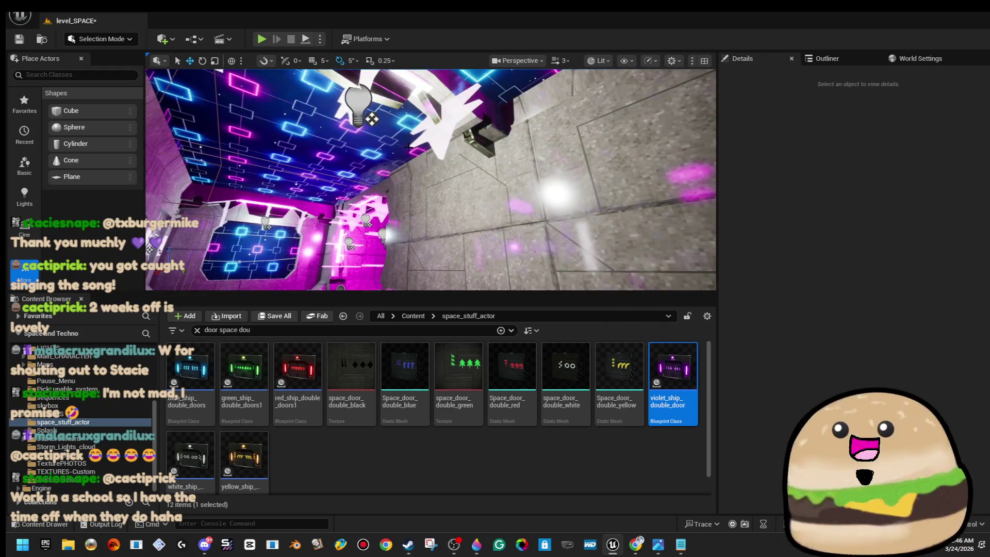
{"action": "left_click", "coordinate": [437, 105]}
{"action": "key", "text": "Escape"}
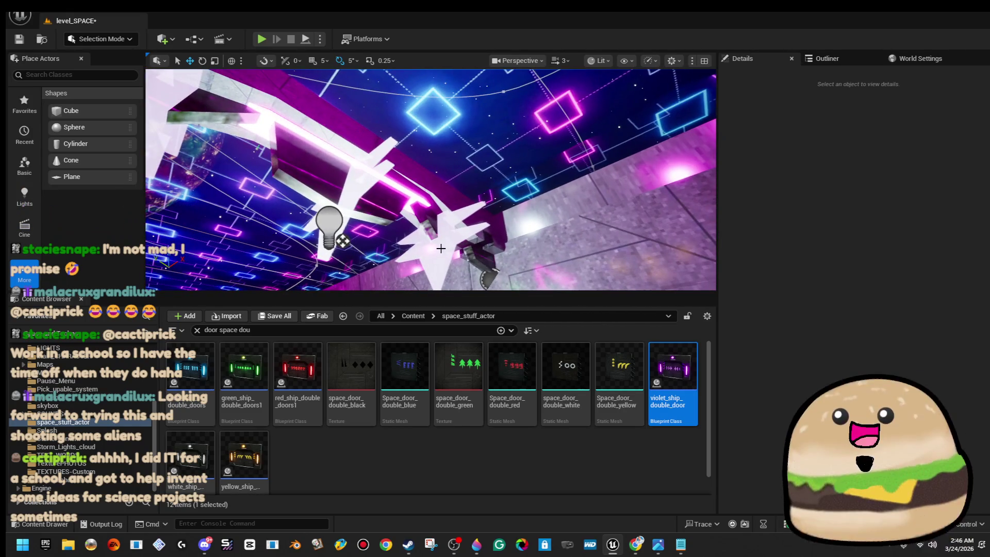
{"action": "left_click", "coordinate": [392, 170]}
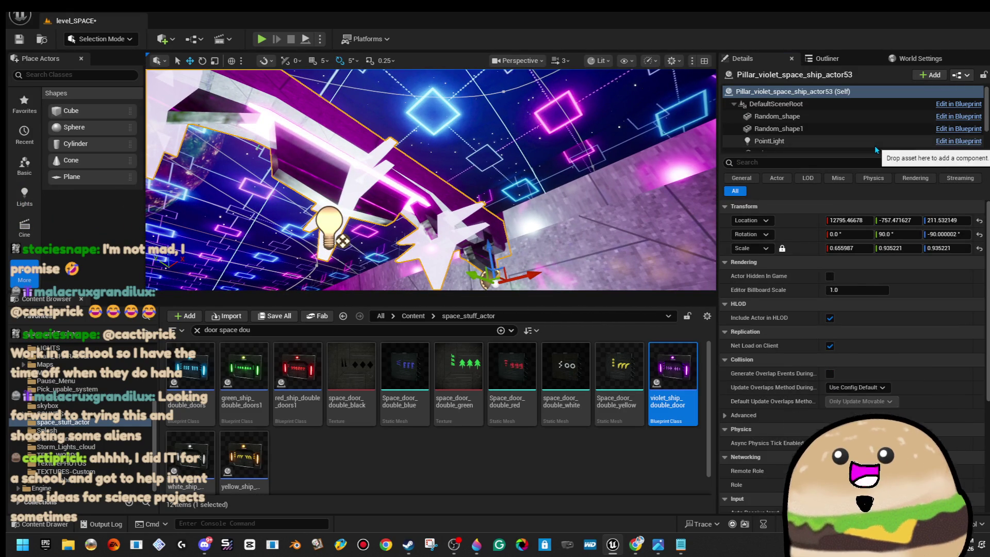
{"action": "left_click", "coordinate": [875, 143]}
{"action": "left_click", "coordinate": [859, 305]}
{"action": "left_click_drag", "start_coordinate": [711, 289], "coordinate": [704, 261]}
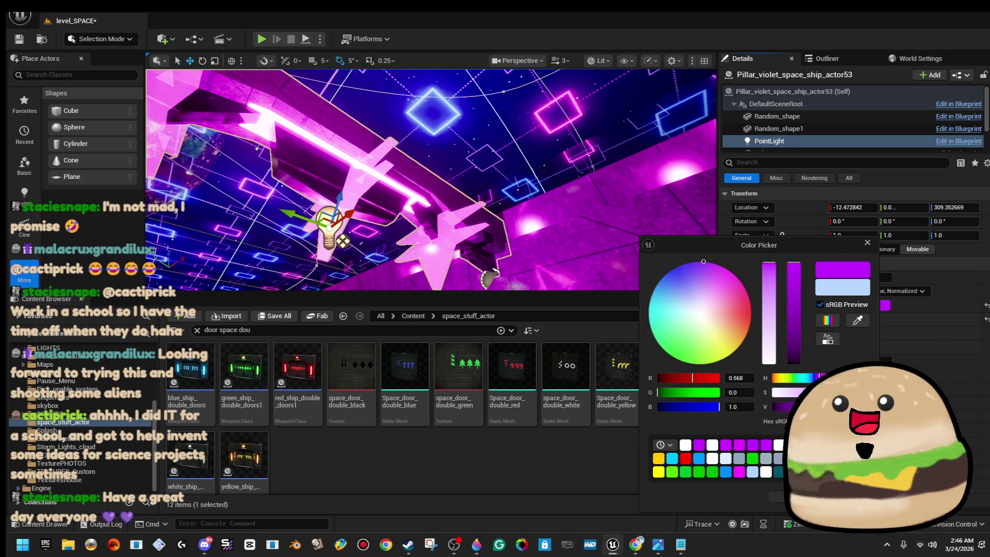
{"action": "left_click", "coordinate": [779, 496]}
{"action": "key", "text": "f"}
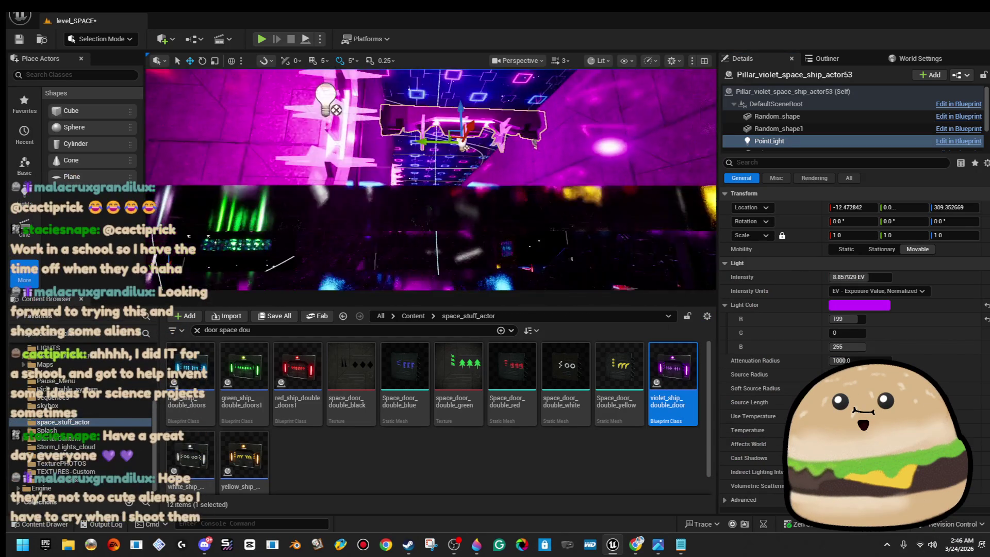
{"action": "key", "text": "ctrl+z"}
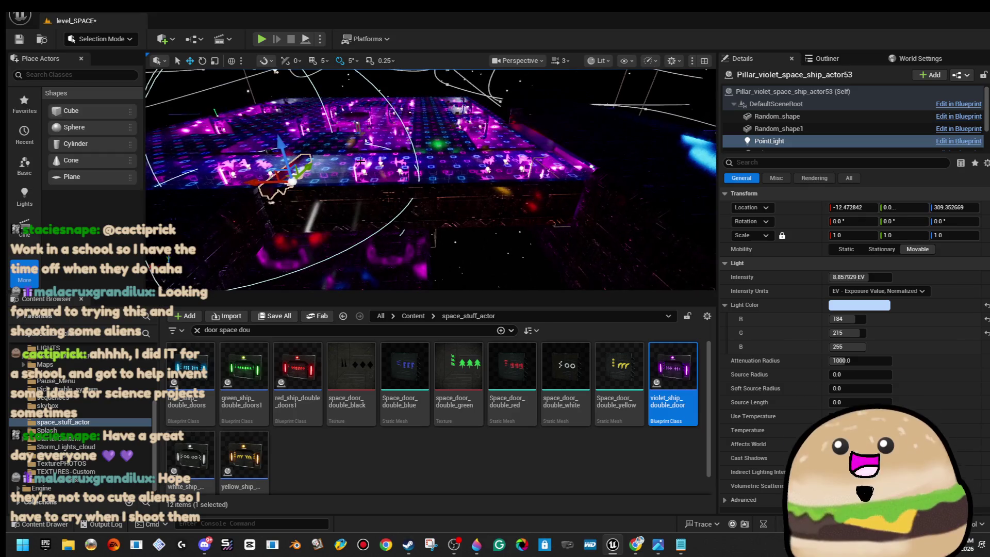
Shift the pillar's second point light along Y to about -1915.6
{"action": "left_click_drag", "start_coordinate": [292, 181], "coordinate": [505, 182]}
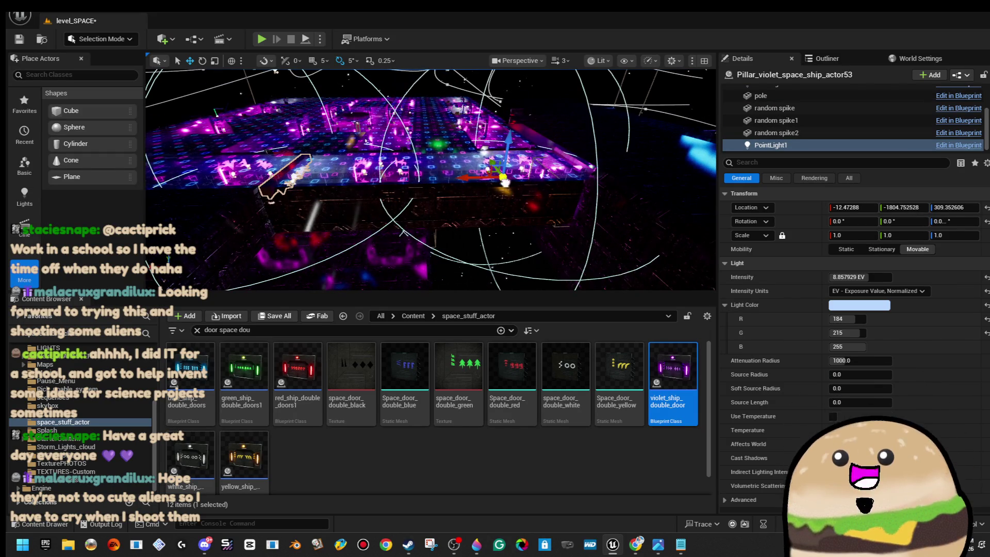
{"action": "key", "text": "f"}
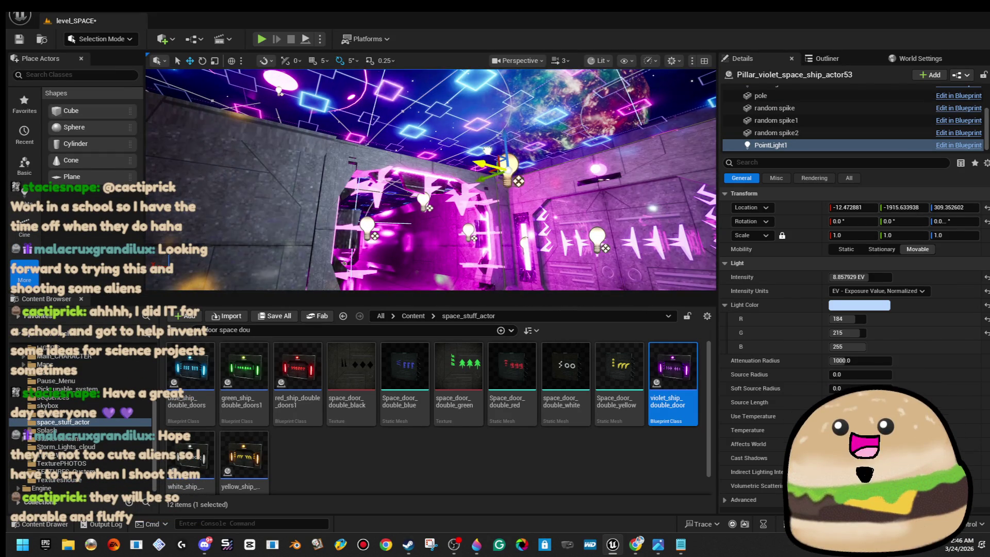
{"action": "left_click", "coordinate": [561, 166]}
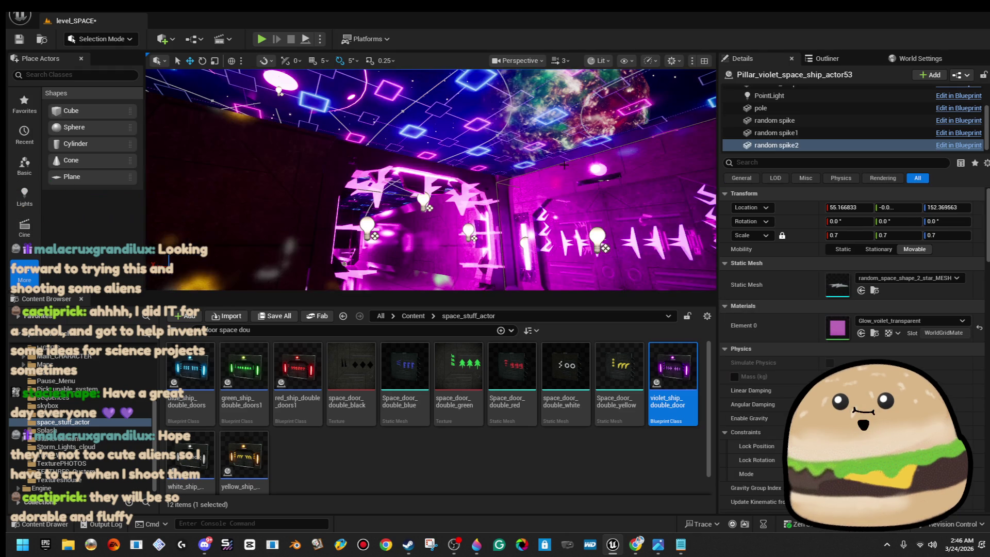
{"action": "left_click_drag", "start_coordinate": [530, 167], "coordinate": [530, 167]}
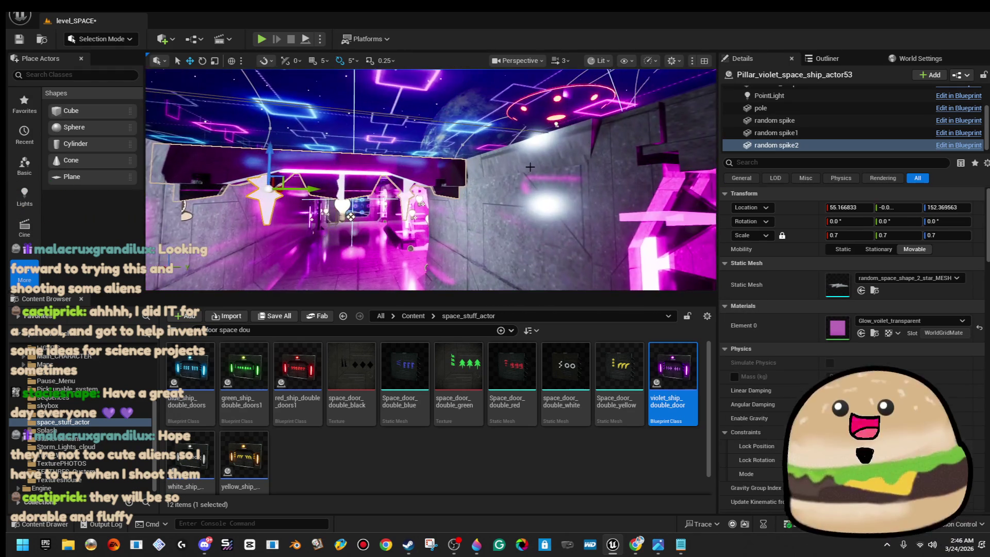
{"action": "left_click", "coordinate": [460, 177]}
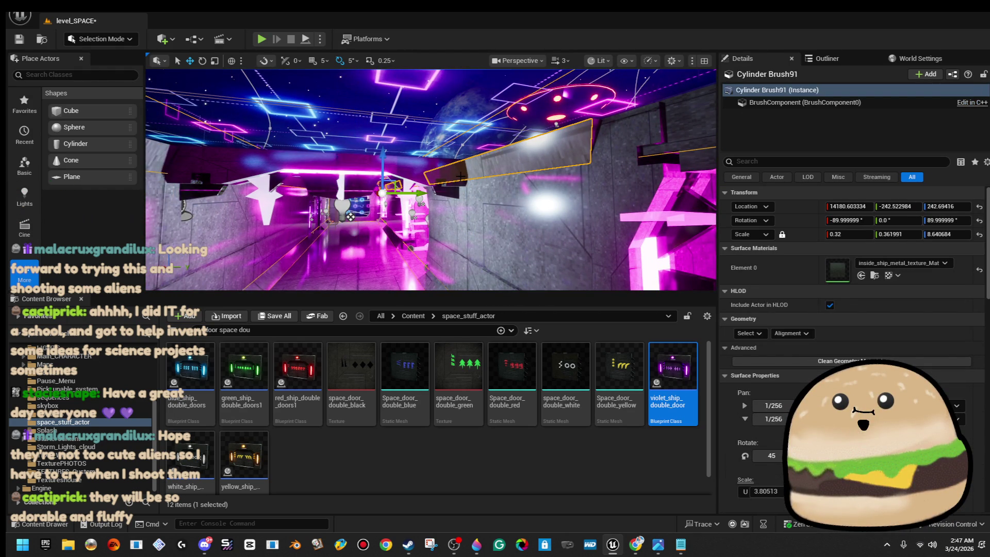
{"action": "left_click", "coordinate": [417, 187]}
{"action": "left_click_drag", "start_coordinate": [418, 186], "coordinate": [490, 170]}
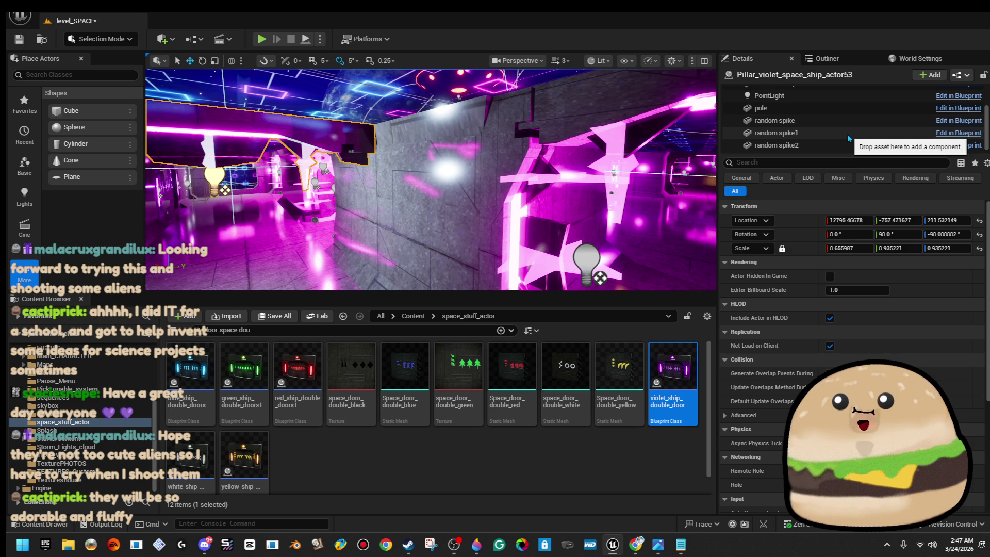
Duplicate the random spike with an offset, undo it, and reselect the whole pillar actor
{"action": "left_click", "coordinate": [849, 120]}
{"action": "double_click", "coordinate": [849, 120]}
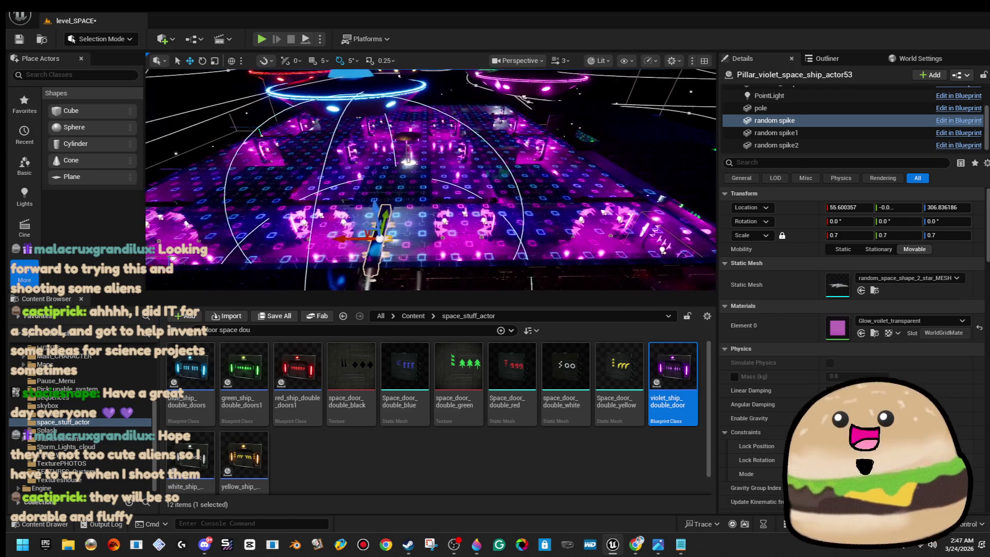
{"action": "left_click_drag", "start_coordinate": [353, 182], "coordinate": [485, 189], "text": "alt"}
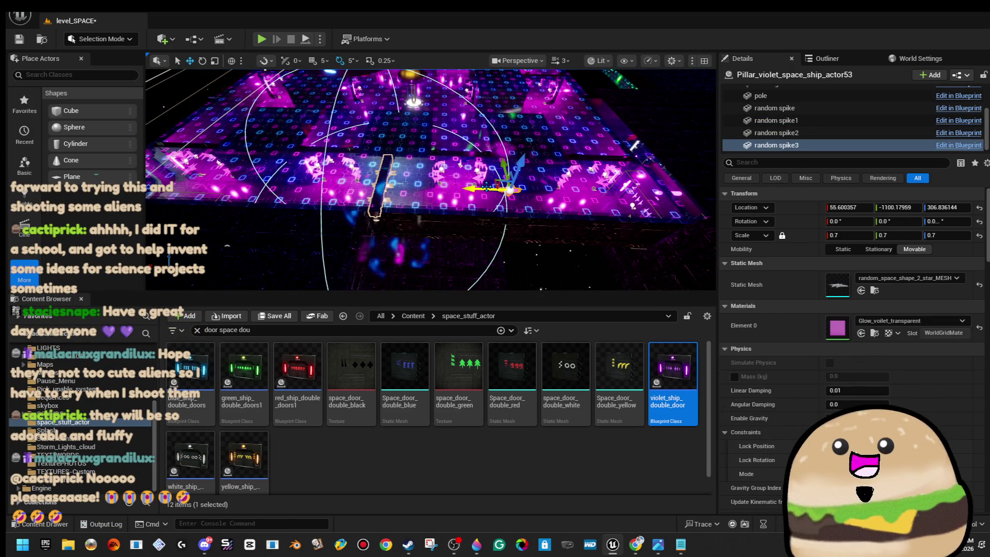
{"action": "key", "text": "ctrl+z"}
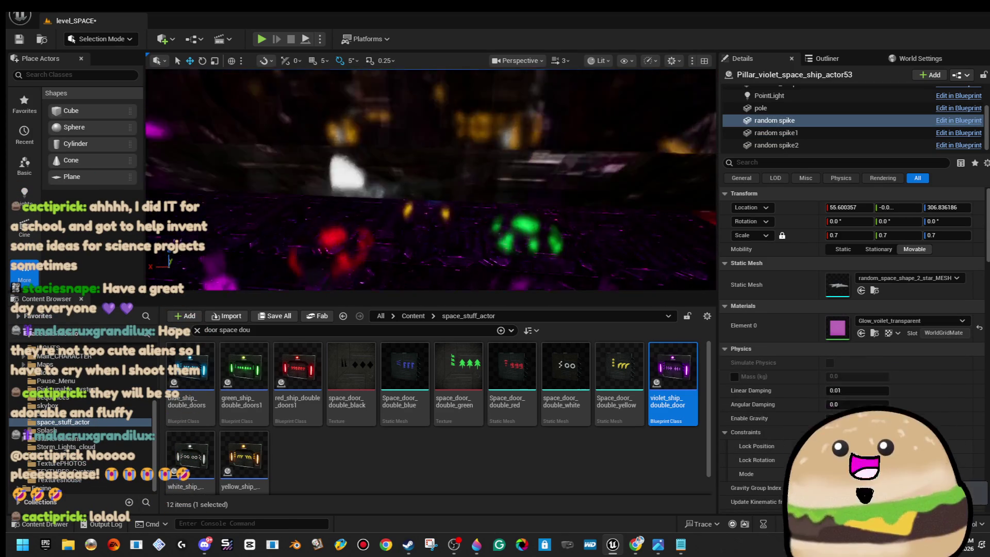
{"action": "key", "text": "f"}
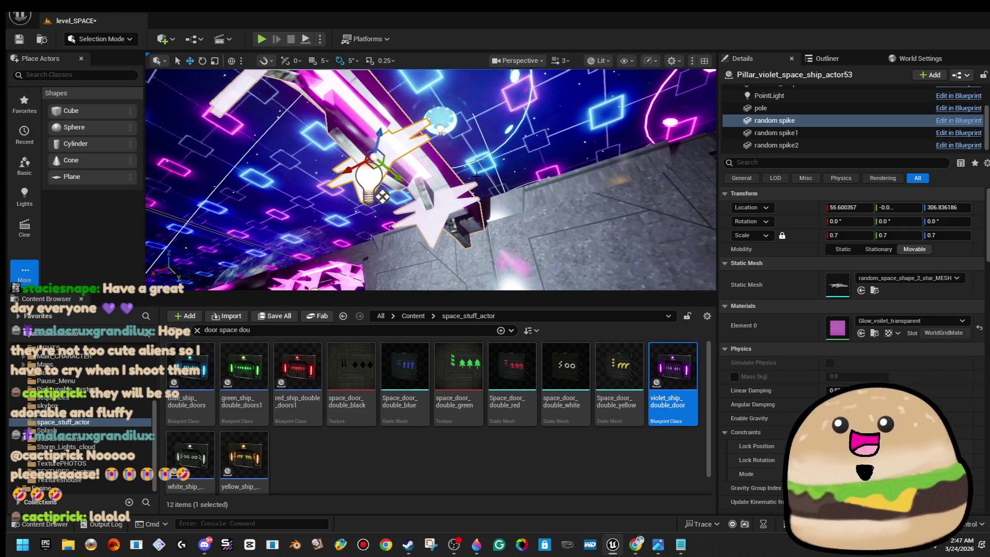
{"action": "left_click", "coordinate": [475, 176]}
{"action": "left_click", "coordinate": [403, 155]}
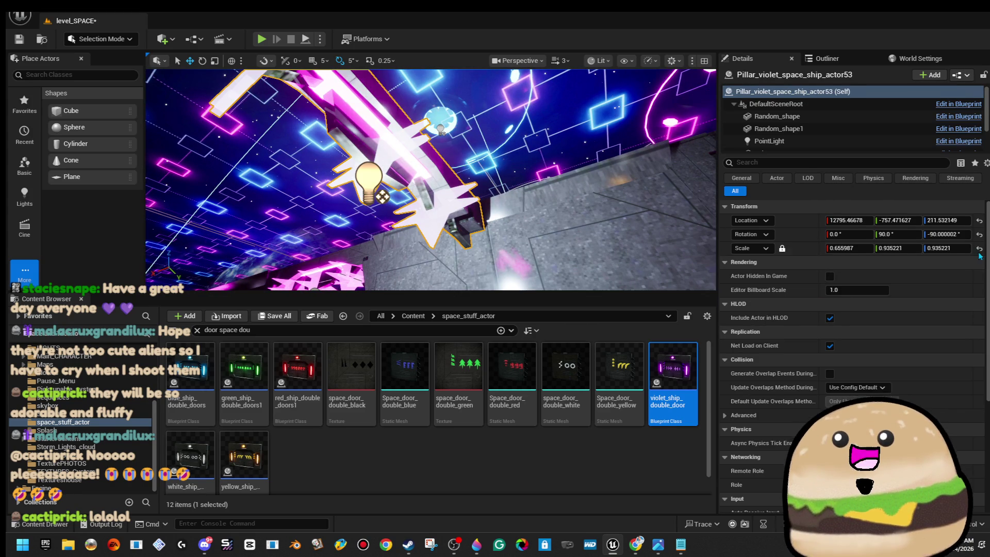
Set the pillar's point light to a pale blue colour
{"action": "left_click", "coordinate": [770, 141]}
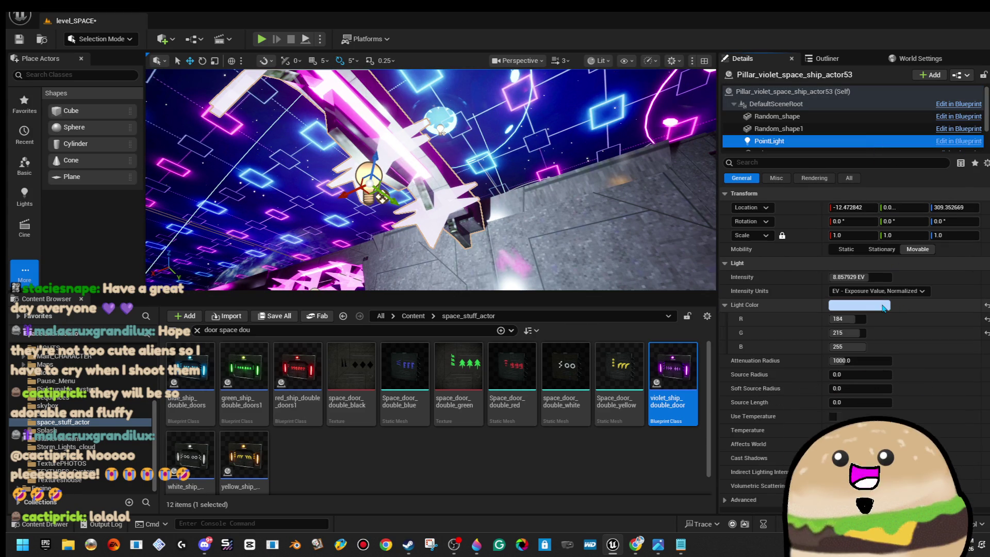
{"action": "left_click", "coordinate": [883, 306]}
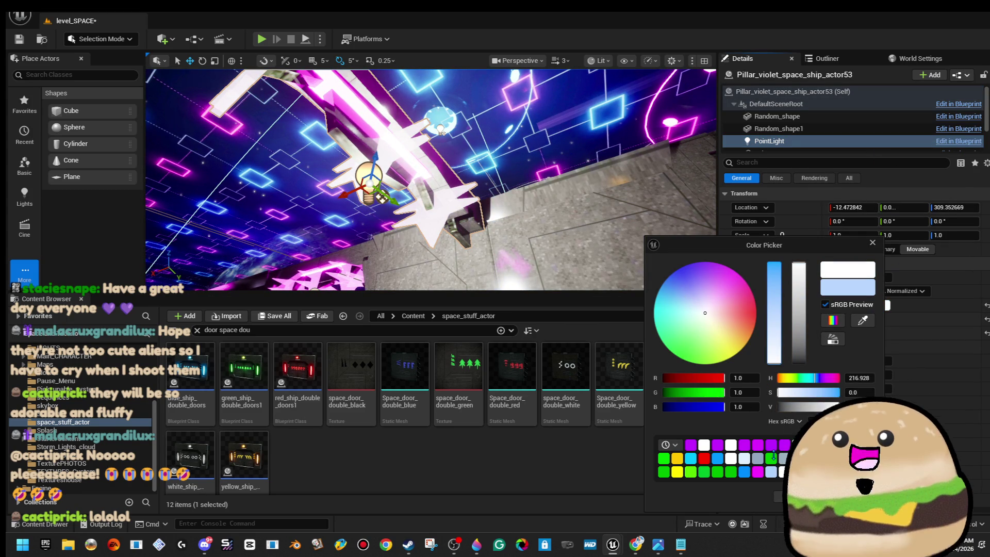
{"action": "left_click", "coordinate": [700, 309]}
{"action": "scroll", "coordinate": [847, 129], "scroll_direction": "down", "scroll_amount": 2}
Assign glow_little_whiteish to the pole component's second material slot
{"action": "left_click", "coordinate": [848, 132]}
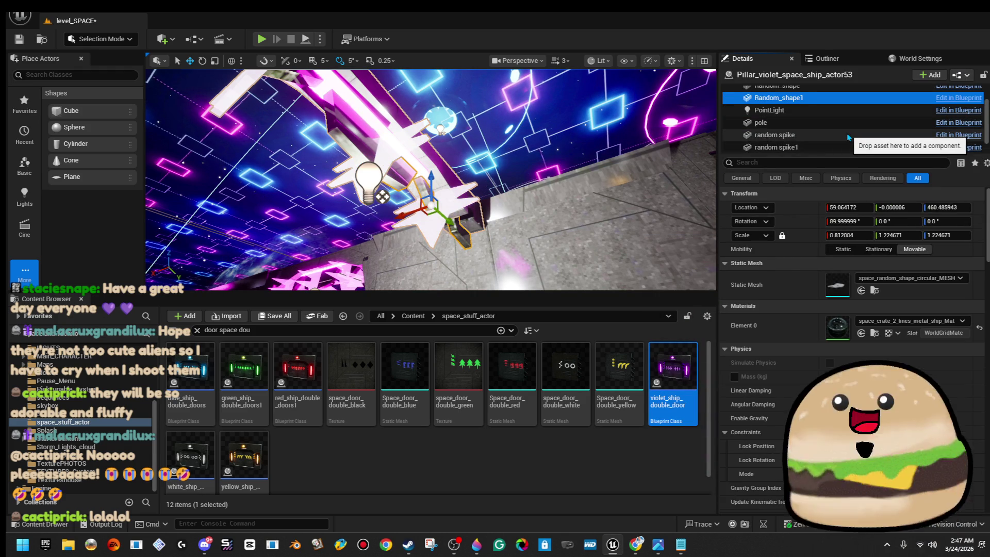
{"action": "key", "text": "Down"}
{"action": "key", "text": "Down"}
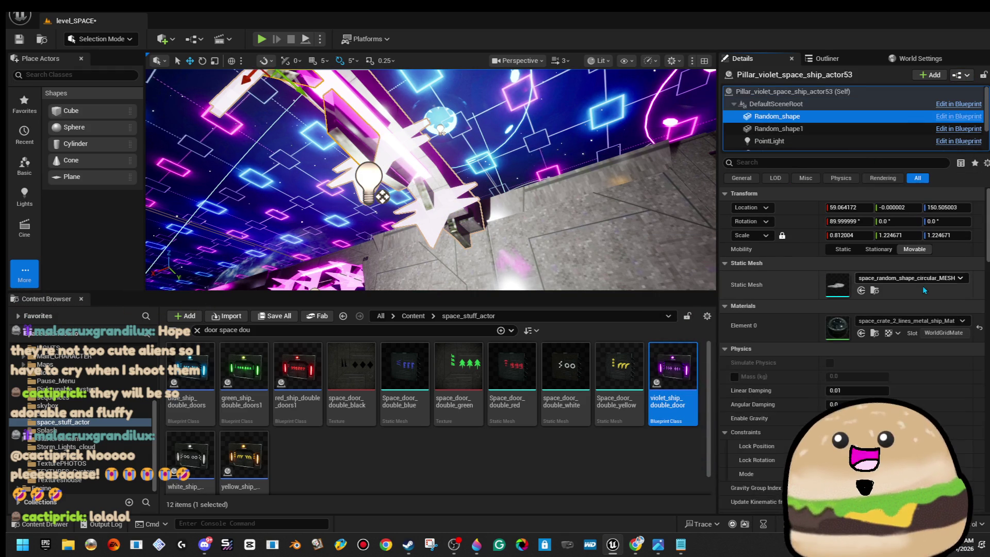
{"action": "key", "text": "Down"}
{"action": "key", "text": "Down"}
{"action": "key", "text": "Down"}
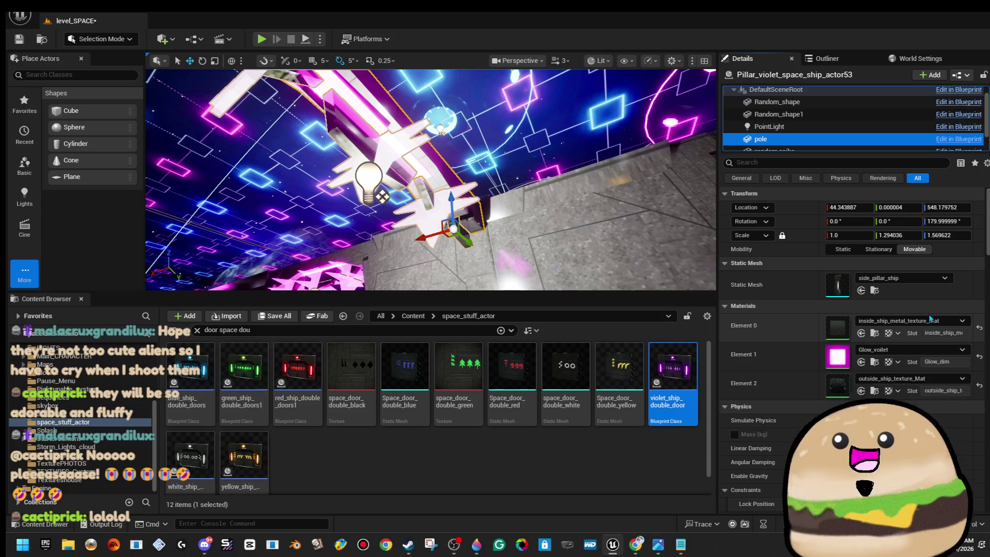
{"action": "key", "text": "Up"}
{"action": "left_click", "coordinate": [920, 350]}
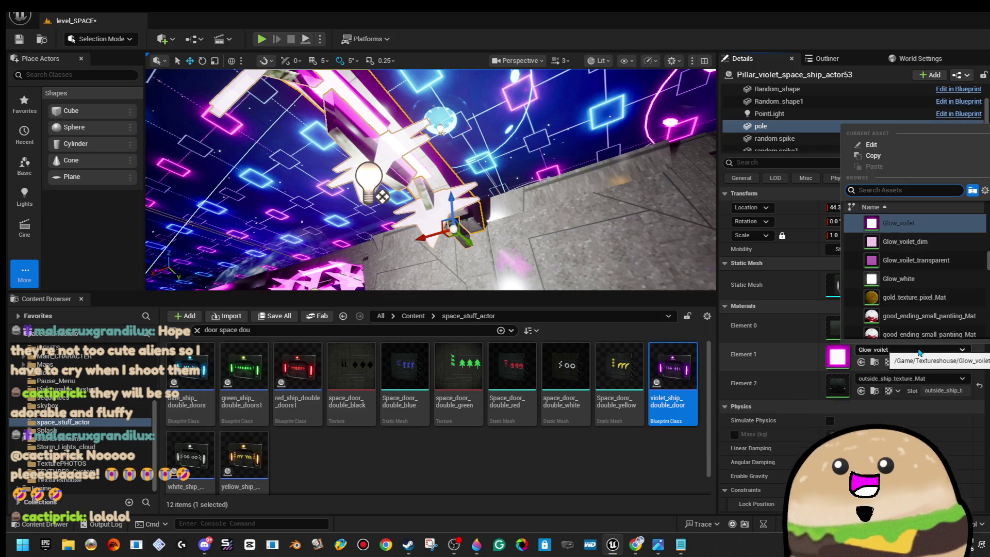
{"action": "type", "text": "glow whi"}
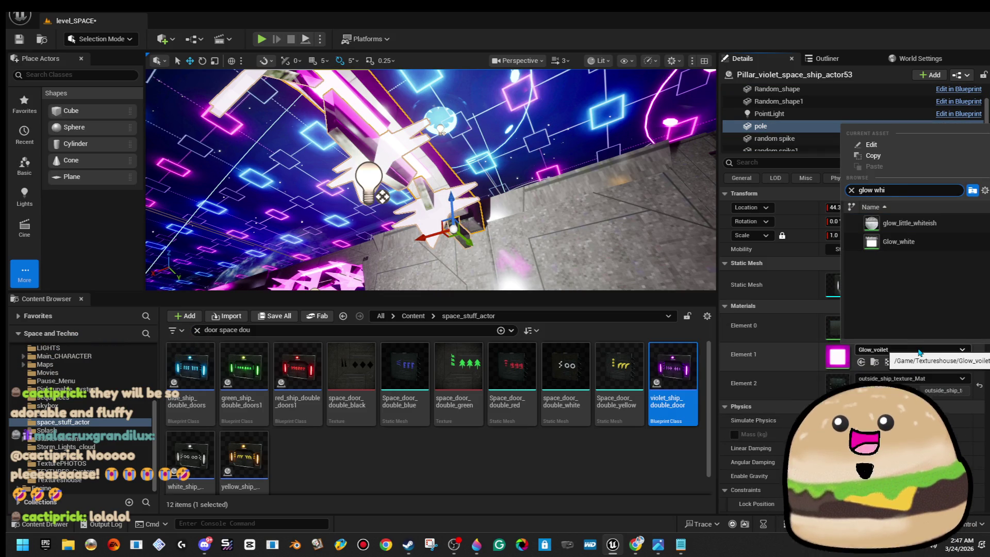
{"action": "key", "text": "Down"}
{"action": "key", "text": "Return"}
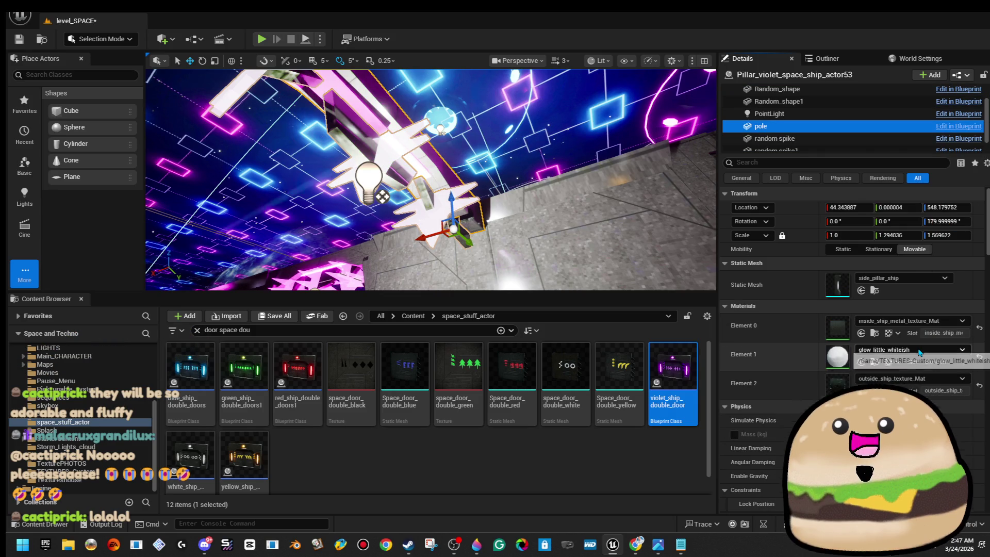
Review the spike1, pole and PointLight components and reframe the violet pillar
{"action": "left_click", "coordinate": [878, 148]}
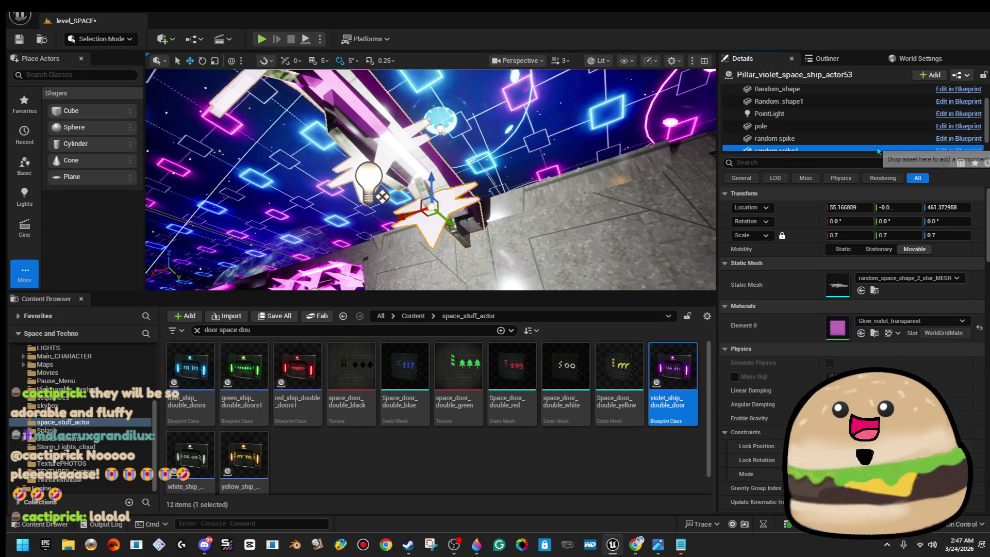
{"action": "scroll", "coordinate": [825, 116], "scroll_direction": "down", "scroll_amount": 1}
{"action": "left_click", "coordinate": [825, 108]}
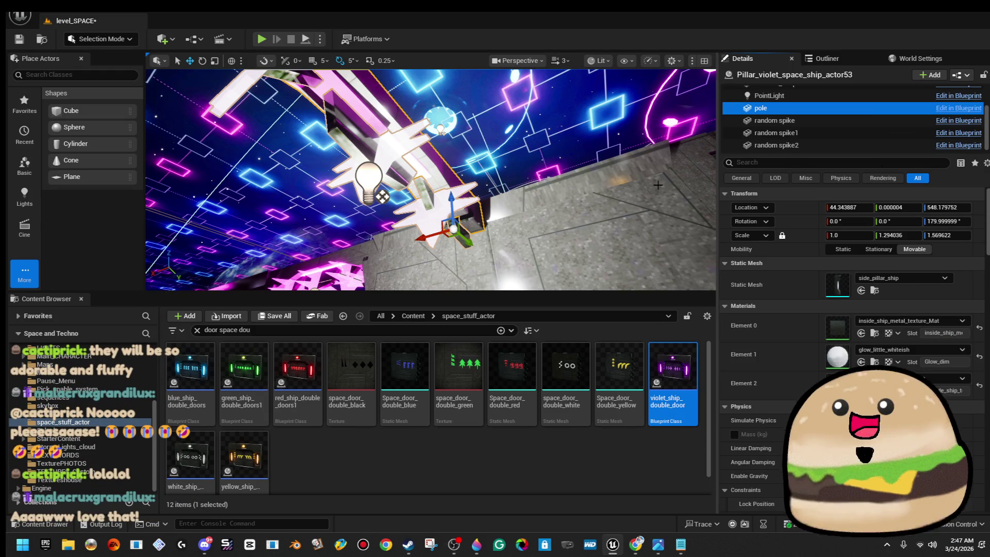
{"action": "key", "text": "Up"}
{"action": "key", "text": "Up"}
{"action": "key", "text": "Up"}
{"action": "key", "text": "Up"}
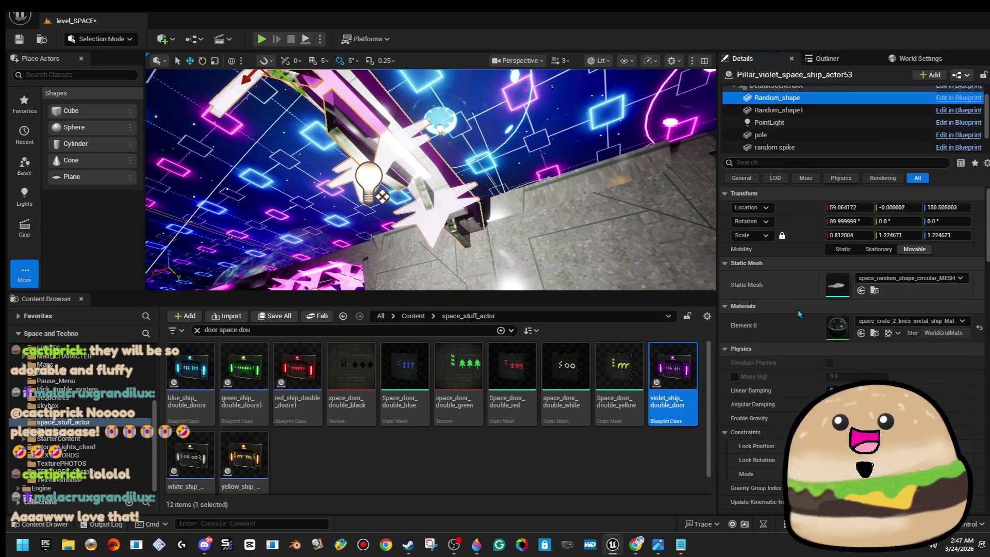
{"action": "left_click_drag", "start_coordinate": [428, 181], "coordinate": [278, 200]}
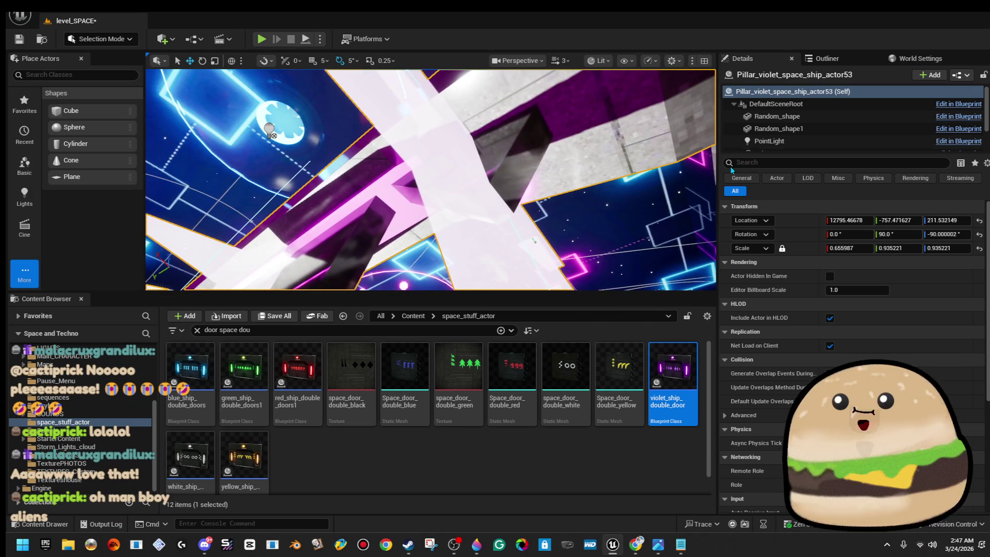
{"action": "scroll", "coordinate": [874, 138], "scroll_direction": "down", "scroll_amount": 2}
{"action": "left_click", "coordinate": [884, 108]}
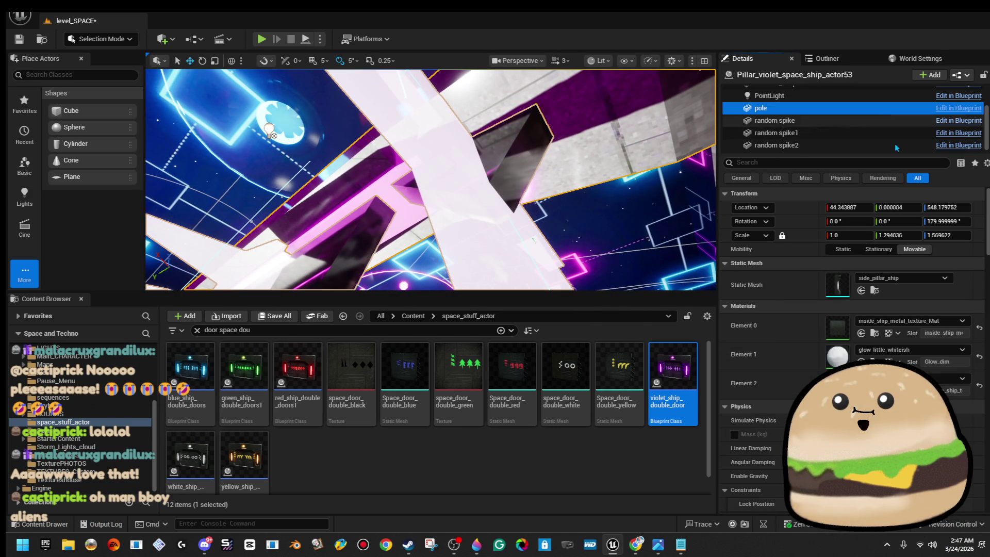
{"action": "left_click", "coordinate": [898, 350]}
{"action": "key", "text": "Escape"}
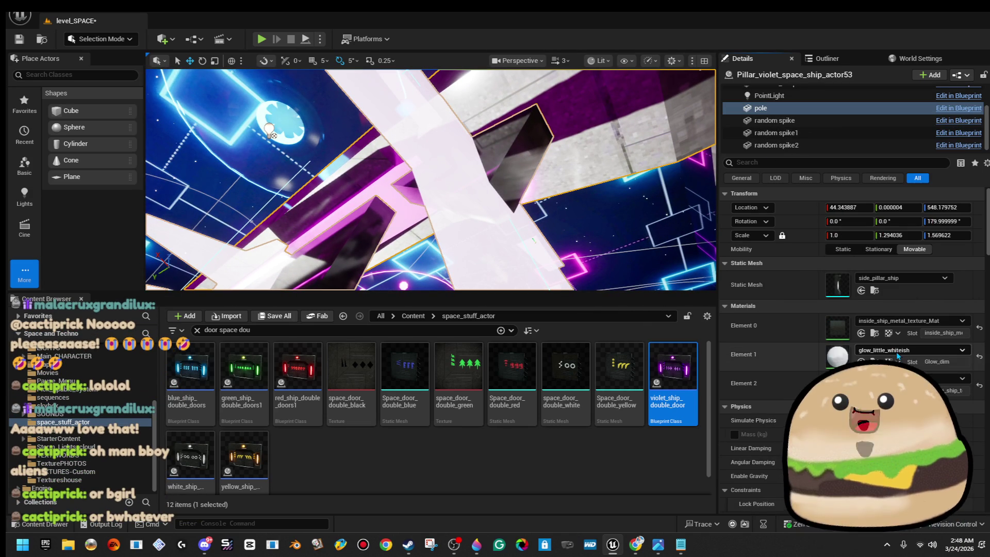
{"action": "mouse_move", "coordinate": [431, 181]}
{"action": "left_mouse_down"}
{"action": "mouse_move", "coordinate": [420, 183]}
{"action": "mouse_move", "coordinate": [420, 209]}
{"action": "left_mouse_up"}
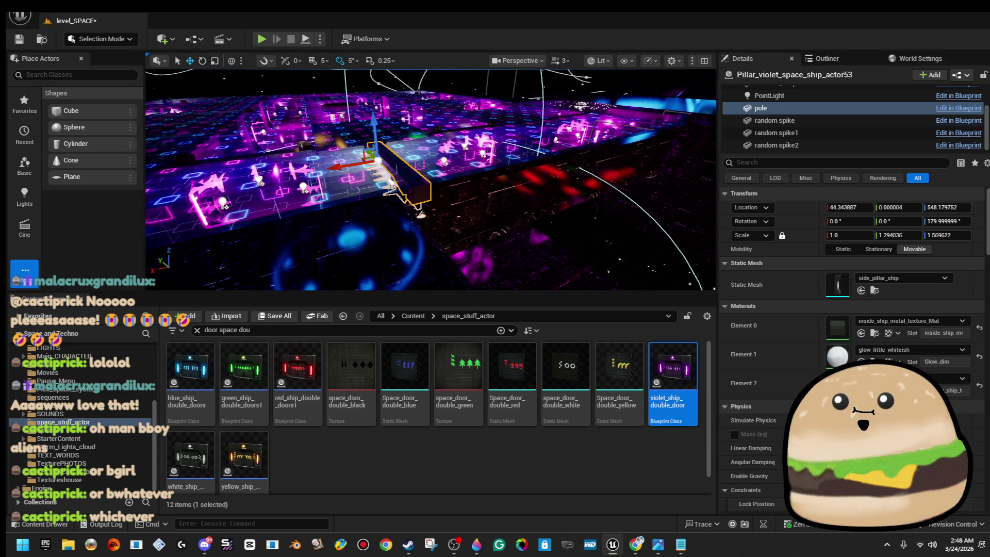
{"action": "mouse_move", "coordinate": [421, 209]}
{"action": "left_mouse_down"}
{"action": "mouse_move", "coordinate": [421, 184]}
{"action": "mouse_move", "coordinate": [598, 175]}
{"action": "left_mouse_up"}
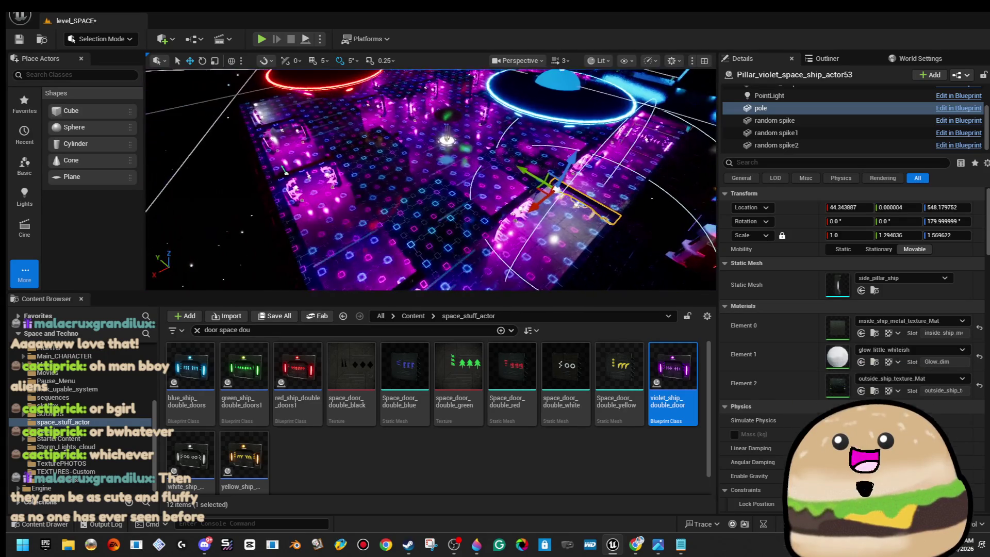
{"action": "right_click", "coordinate": [447, 190]}
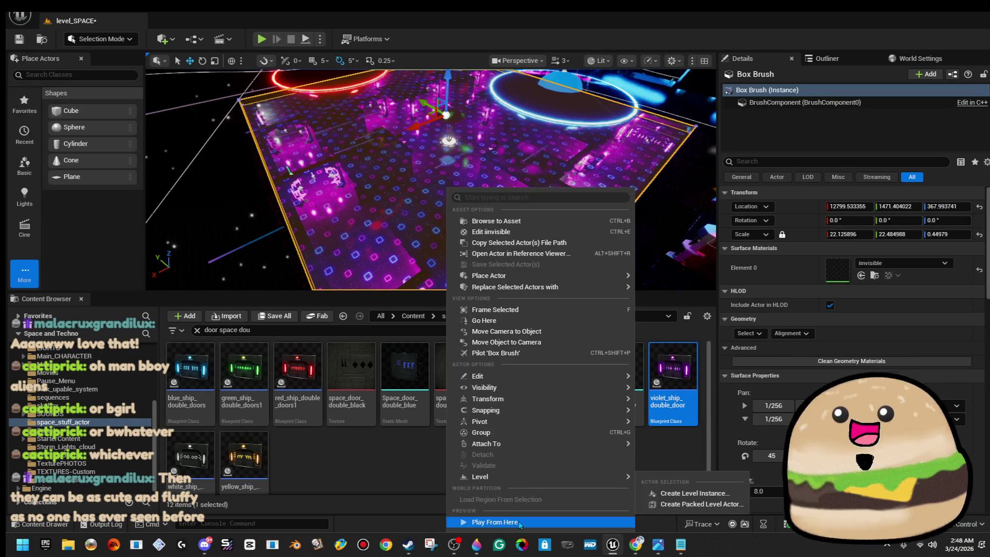
Play the level from the neon floor in fullscreen, then stop the session with Escape
{"action": "left_click", "coordinate": [519, 522]}
{"action": "key", "text": "F11"}
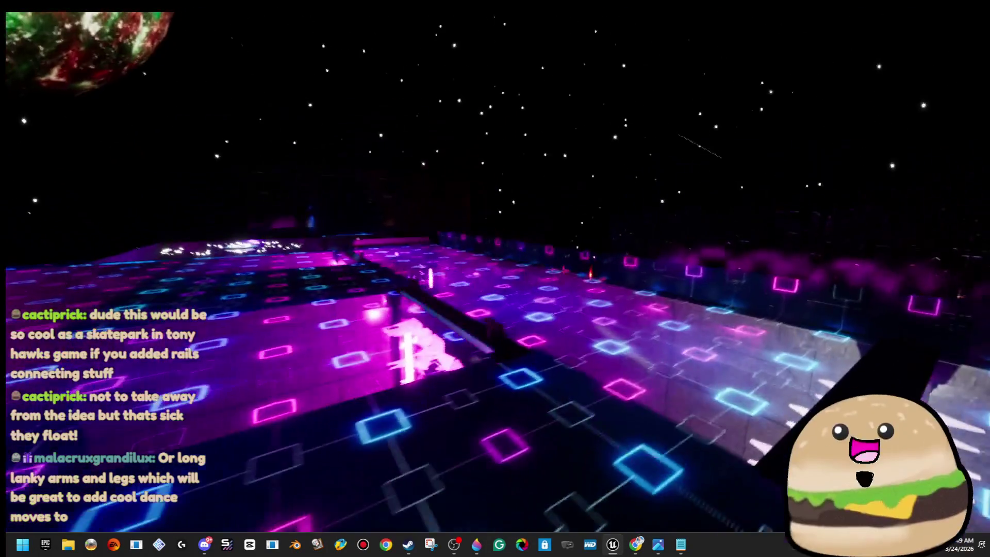
{"action": "key", "text": "Escape"}
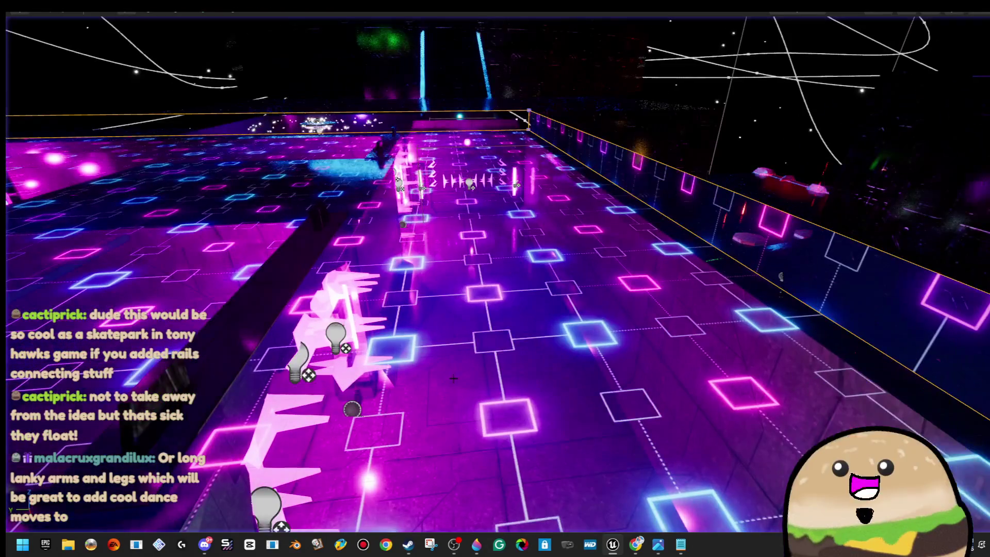
Start a Play From Here session on the magenta door room's floor
{"action": "key", "text": "w"}
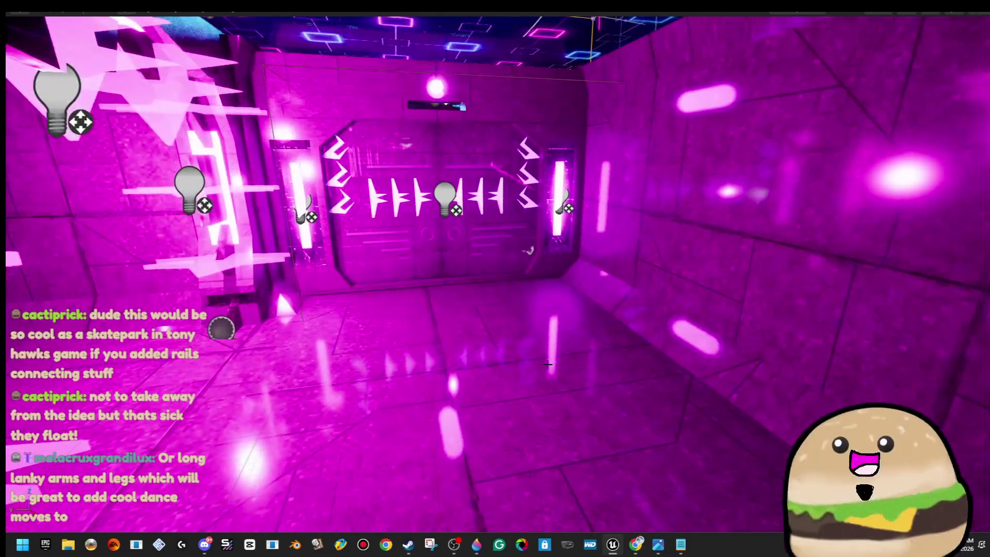
{"action": "left_click_drag", "start_coordinate": [628, 428], "coordinate": [627, 419]}
{"action": "right_click", "coordinate": [570, 404]}
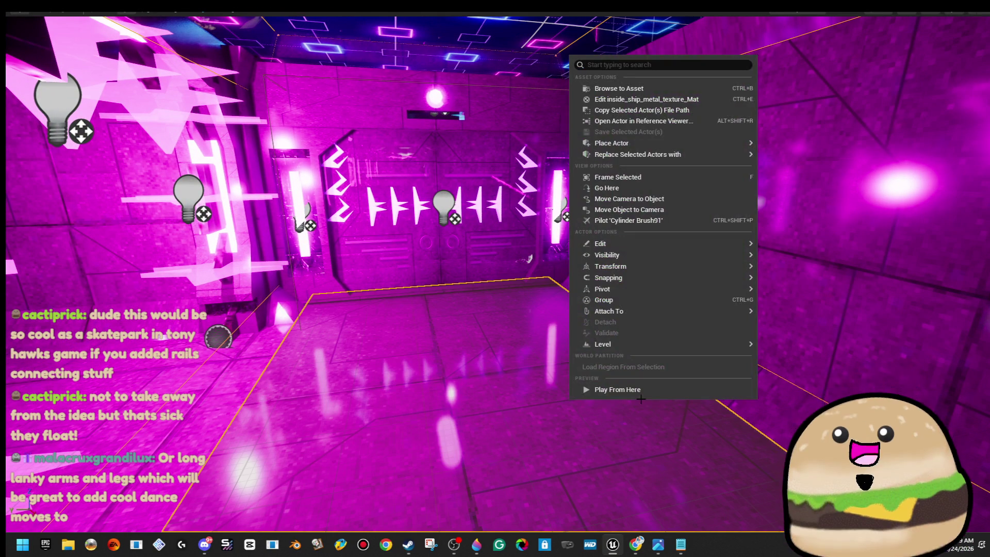
{"action": "left_click", "coordinate": [644, 392]}
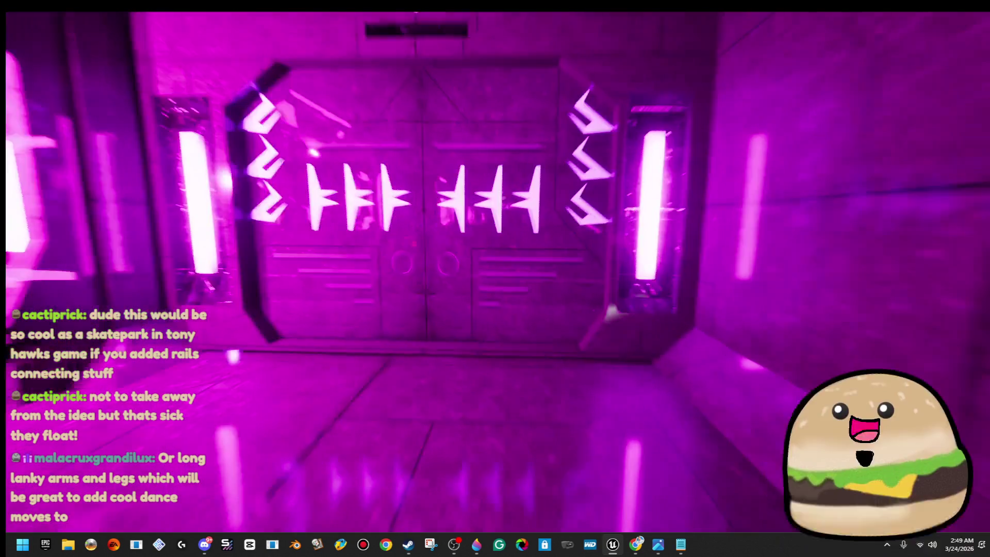
Walk through the neon rooms and corridors up to the spiked purple double doors
{"action": "key", "text": "w"}
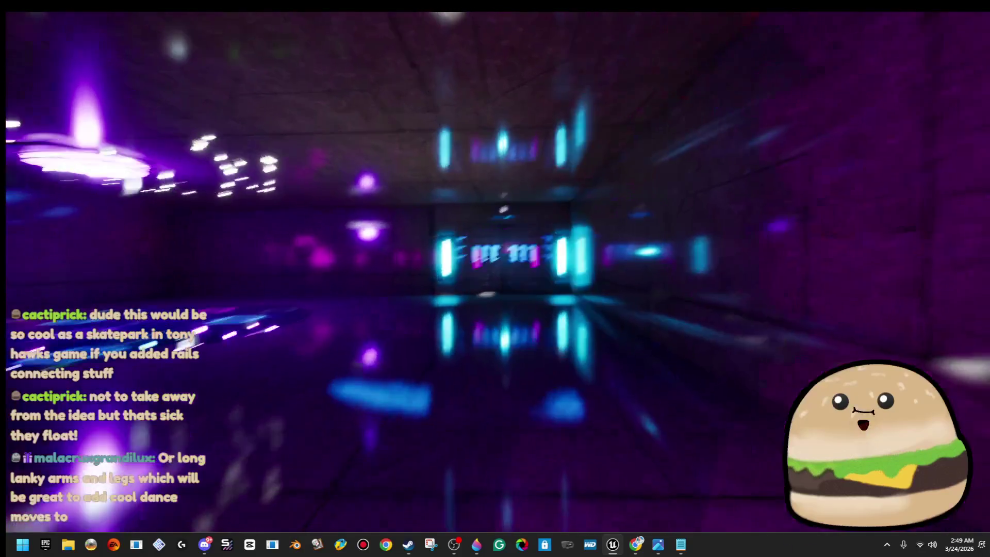
{"action": "key", "text": "w"}
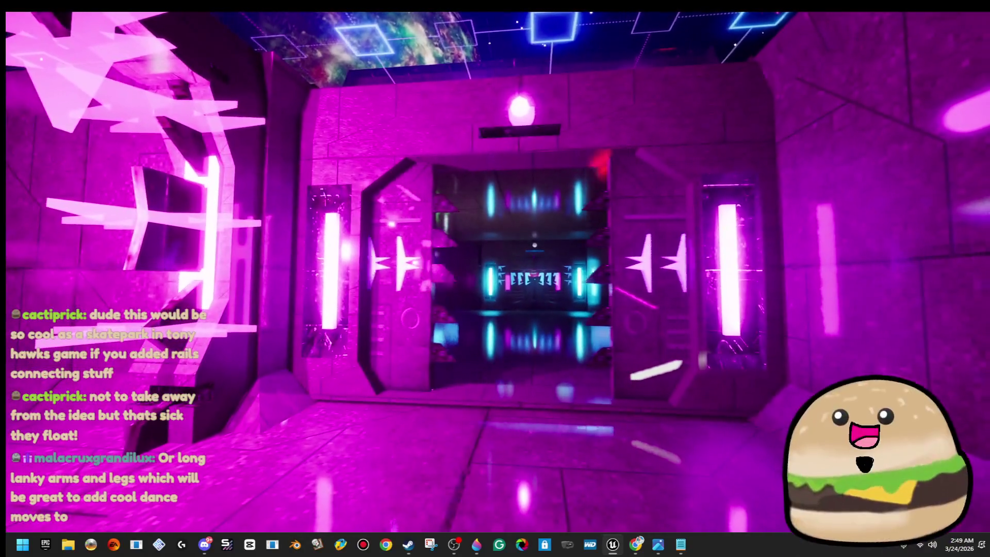
{"action": "key", "text": "w"}
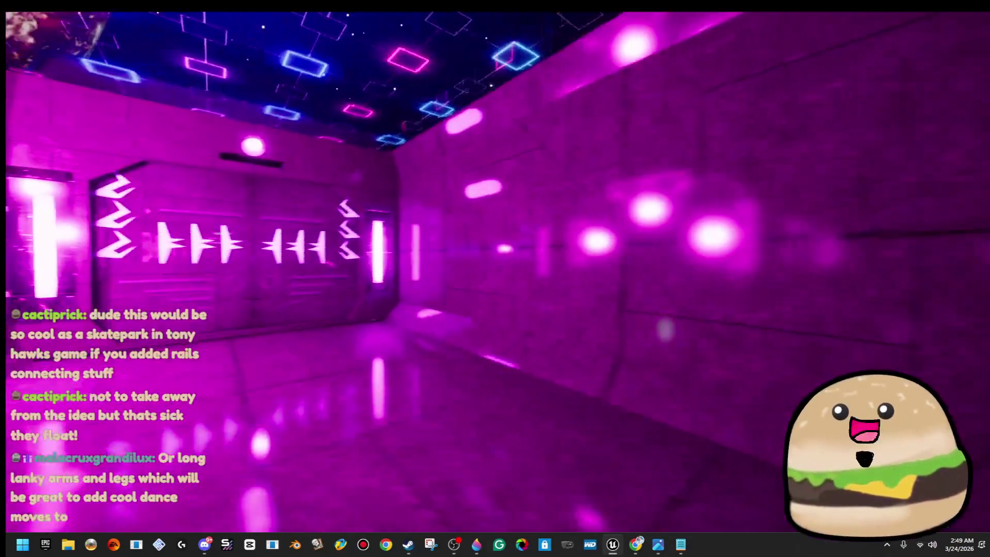
{"action": "key", "text": "w"}
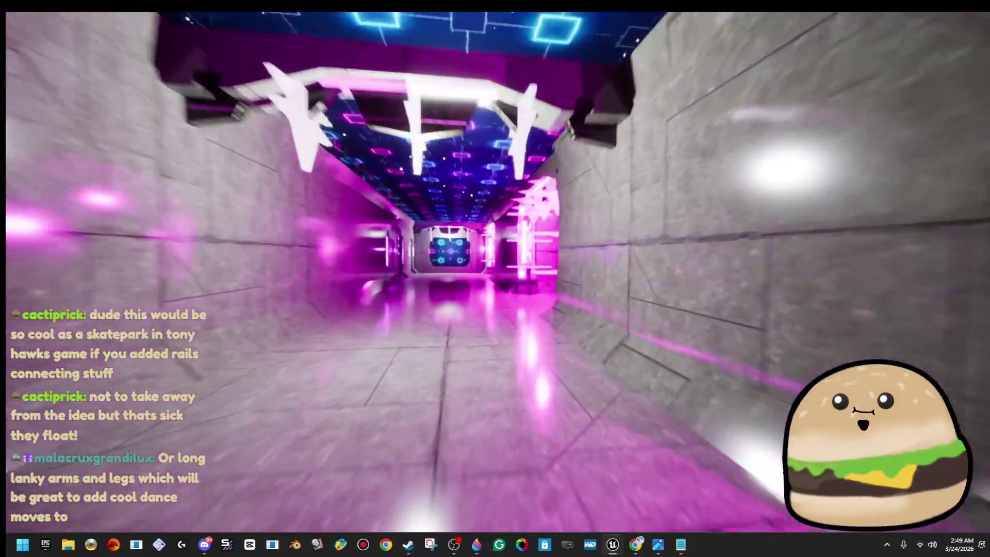
{"action": "key", "text": "w"}
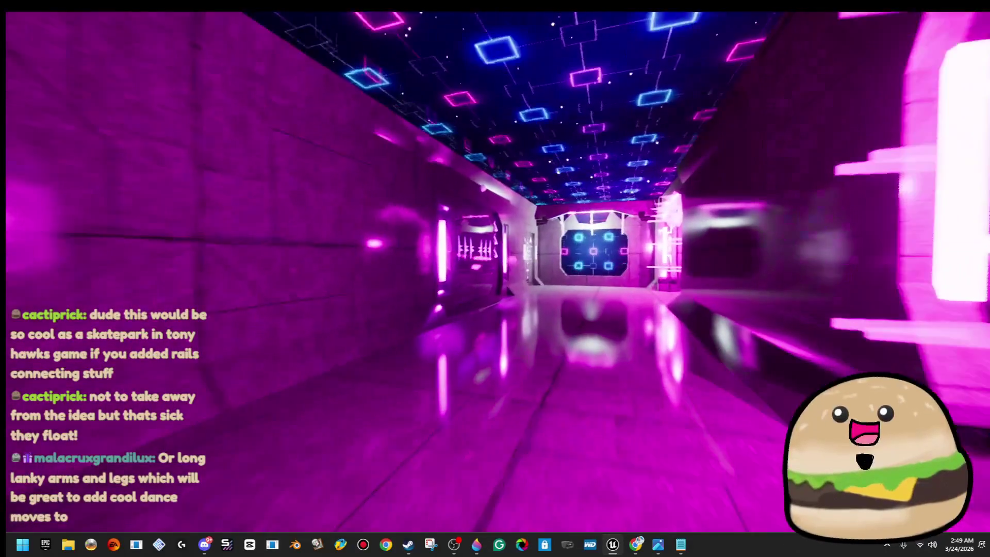
{"action": "key", "text": "w"}
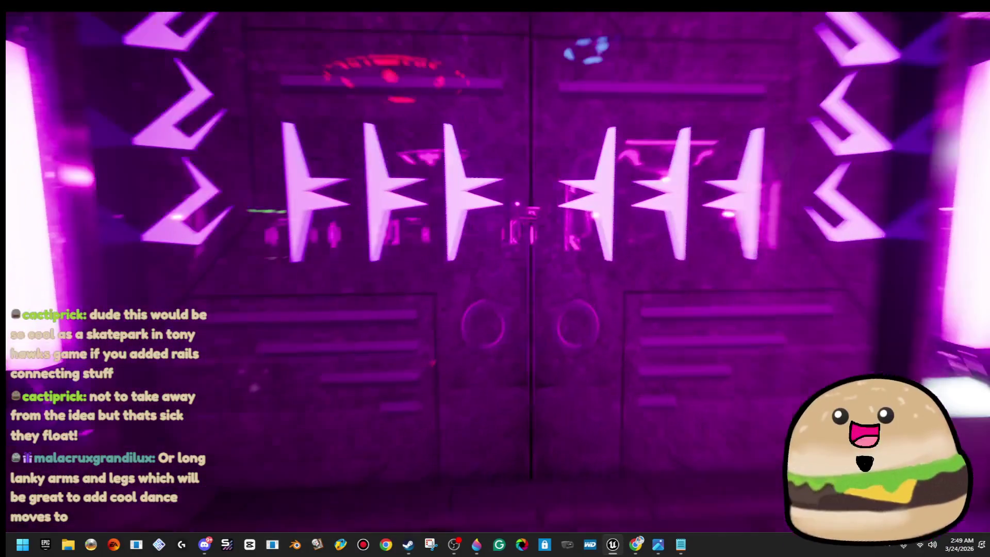
{"action": "key", "text": "w"}
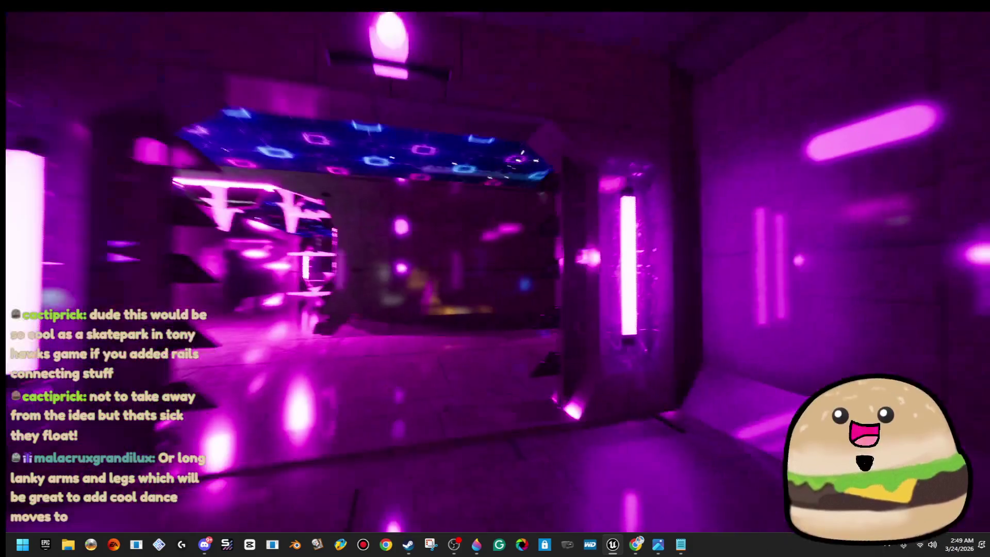
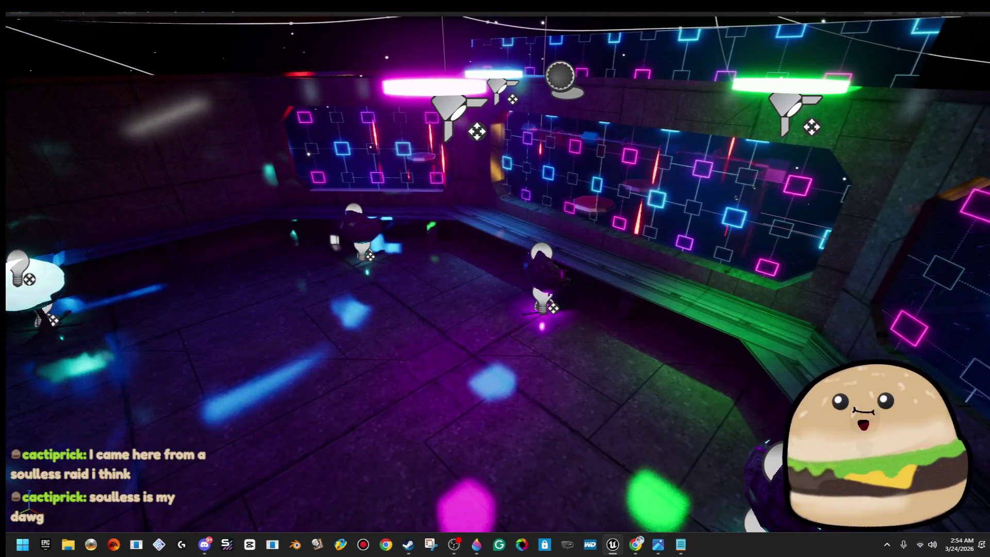
Bring up the context menu for the floor brush in front of the blue double doors
{"action": "right_click", "coordinate": [420, 190]}
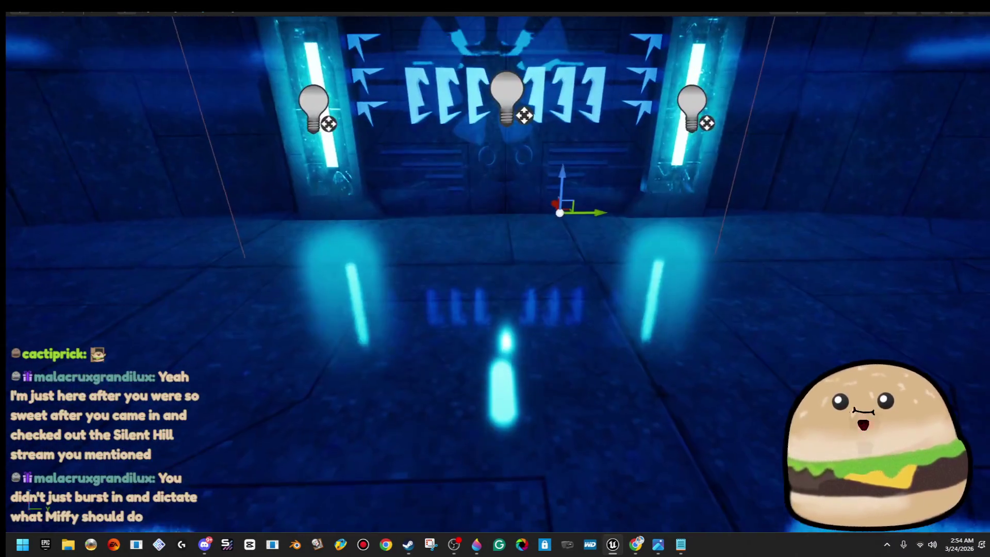
{"action": "right_click", "coordinate": [611, 373]}
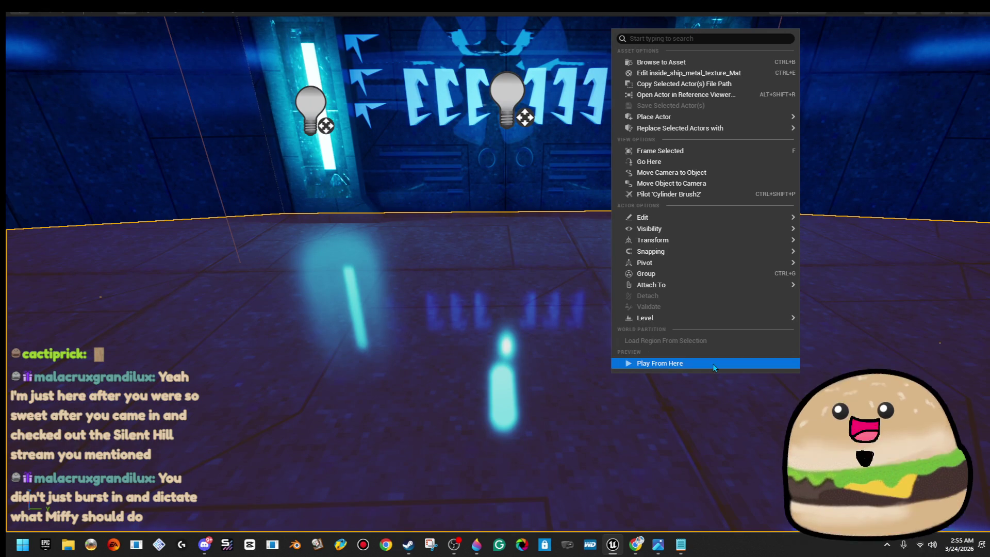
Play from the floor by the blue doors in fullscreen, stop the playtest, then select the large volume
{"action": "left_click", "coordinate": [714, 366]}
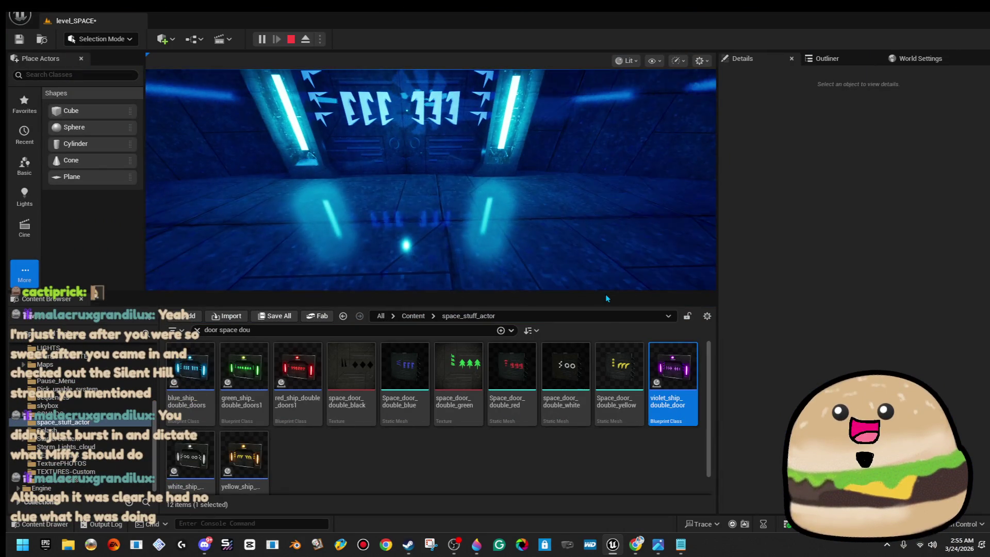
{"action": "key", "text": "F11"}
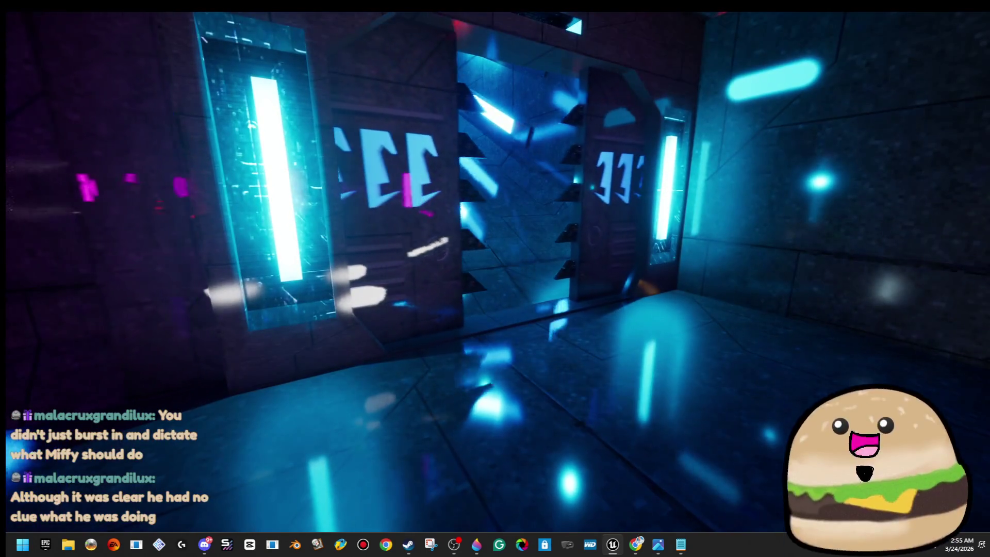
{"action": "key", "text": "Escape"}
{"action": "left_click", "coordinate": [532, 325]}
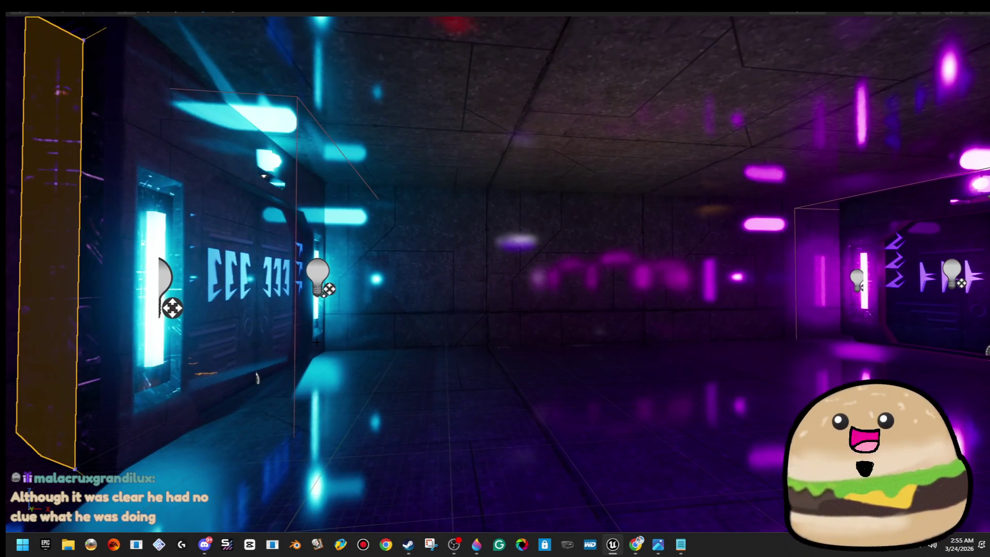
Dismiss the volume's context menu and bring up the purple room floor's context menu
{"action": "right_click", "coordinate": [320, 361]}
{"action": "left_click", "coordinate": [413, 518]}
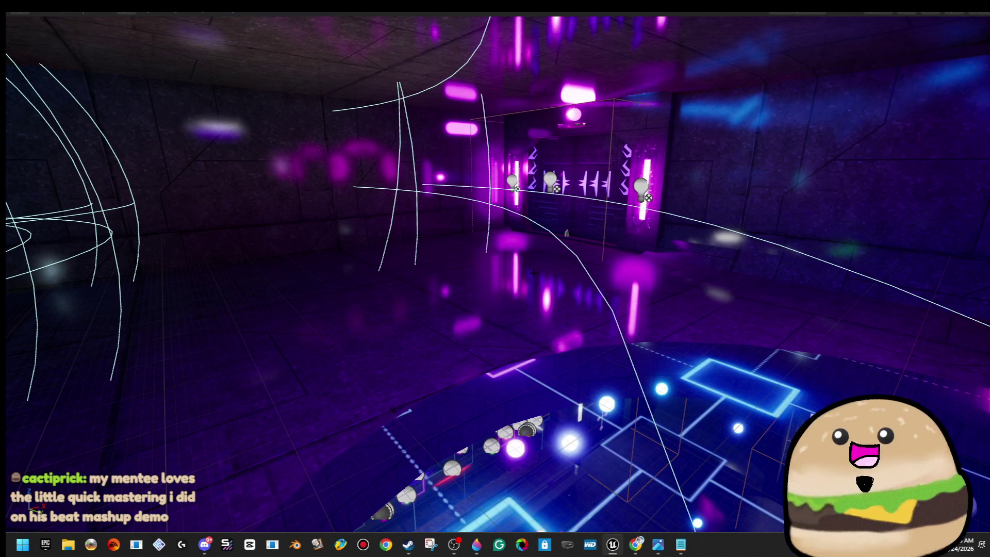
{"action": "right_click", "coordinate": [536, 453]}
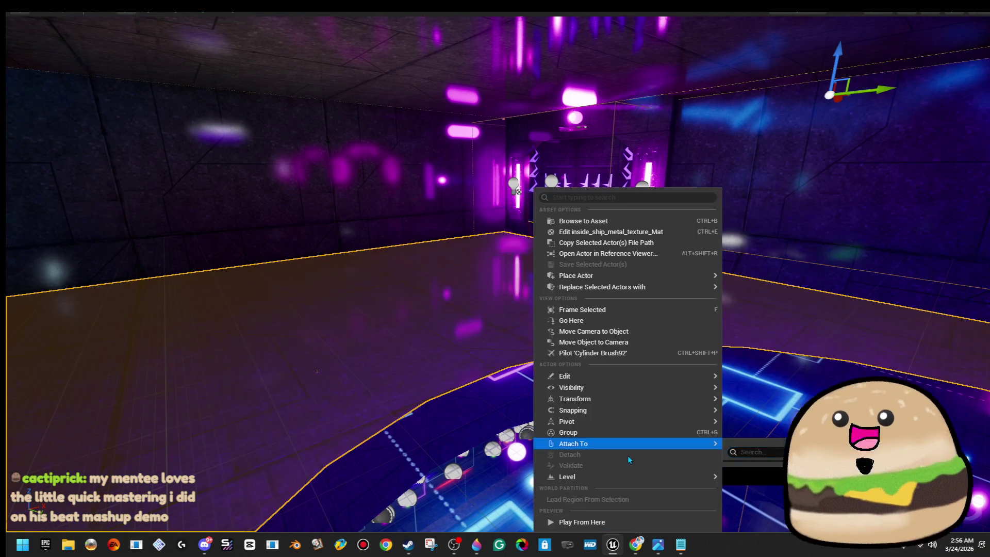
Choose Play From Here to playtest starting on the purple room floor
{"action": "left_click", "coordinate": [613, 526]}
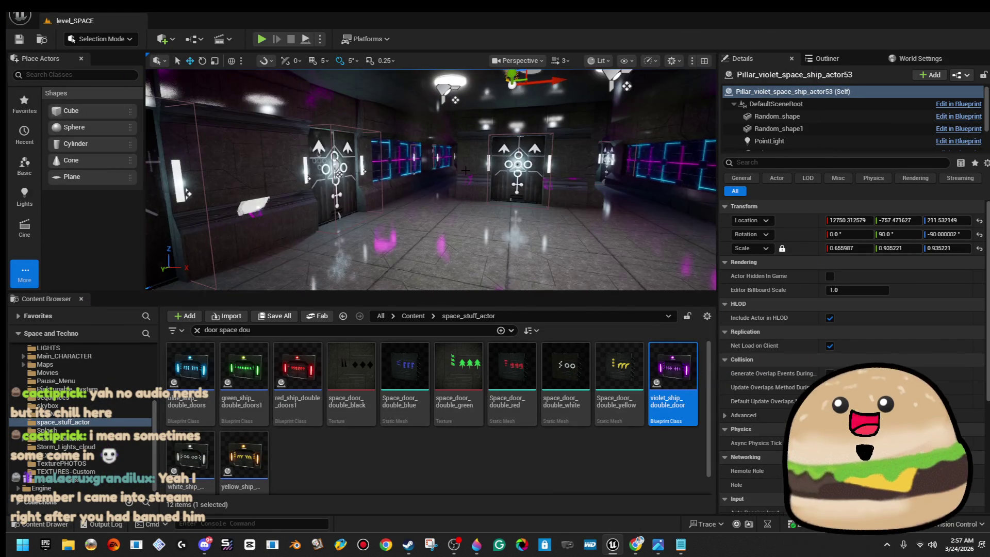
Toggle immersive fullscreen with F11 so the level view fills the screen
{"action": "key", "text": "F11"}
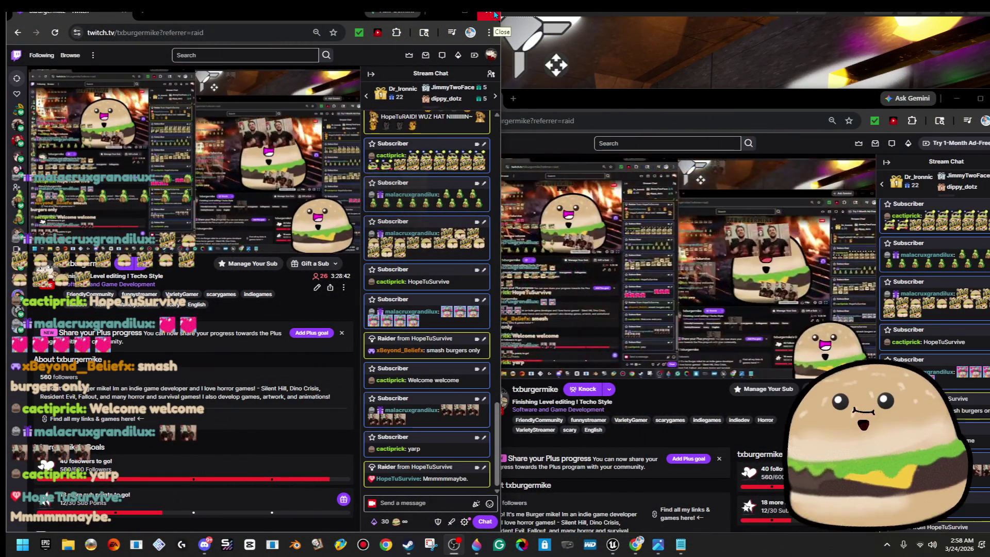
{"action": "left_click", "coordinate": [488, 10]}
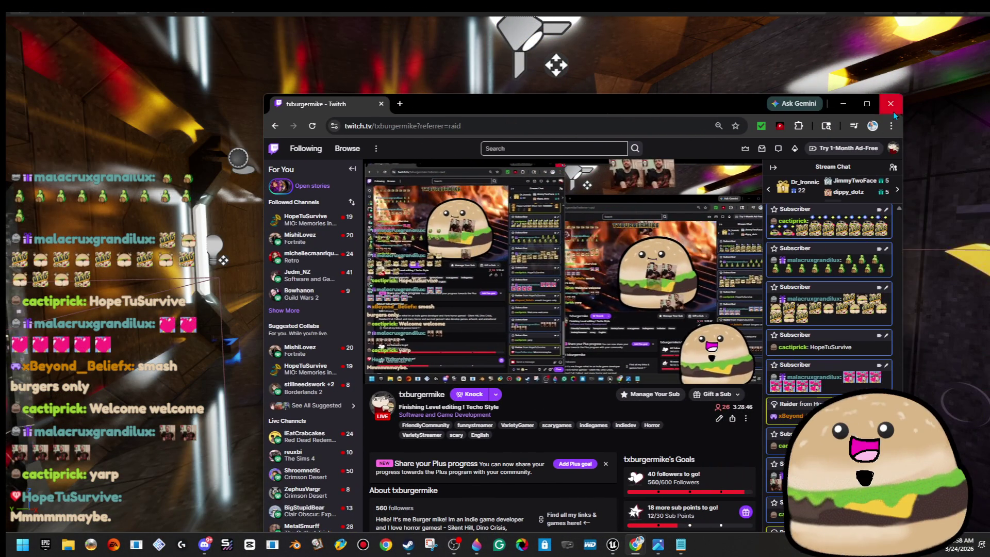
{"action": "left_click", "coordinate": [892, 106]}
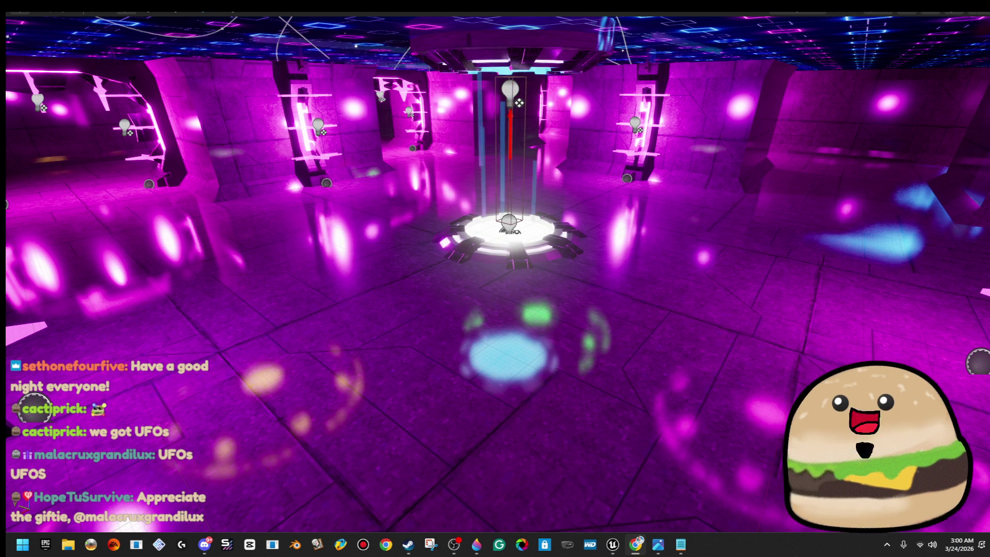
Move the view toward the glowing platform, playtest, exit fullscreen, and minimize the editor
{"action": "right_click", "coordinate": [800, 360]}
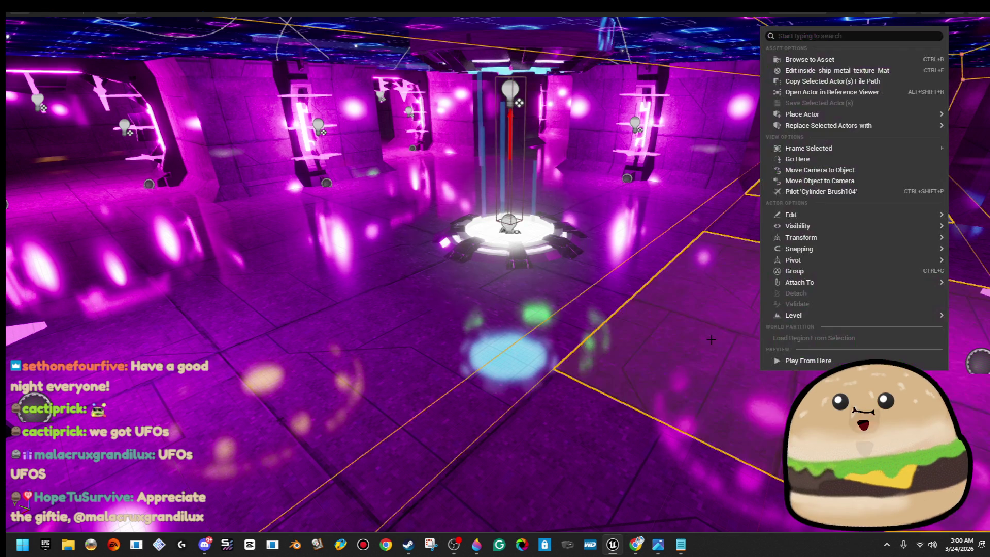
{"action": "left_click", "coordinate": [800, 358]}
{"action": "left_click_drag", "start_coordinate": [800, 358], "coordinate": [717, 291]}
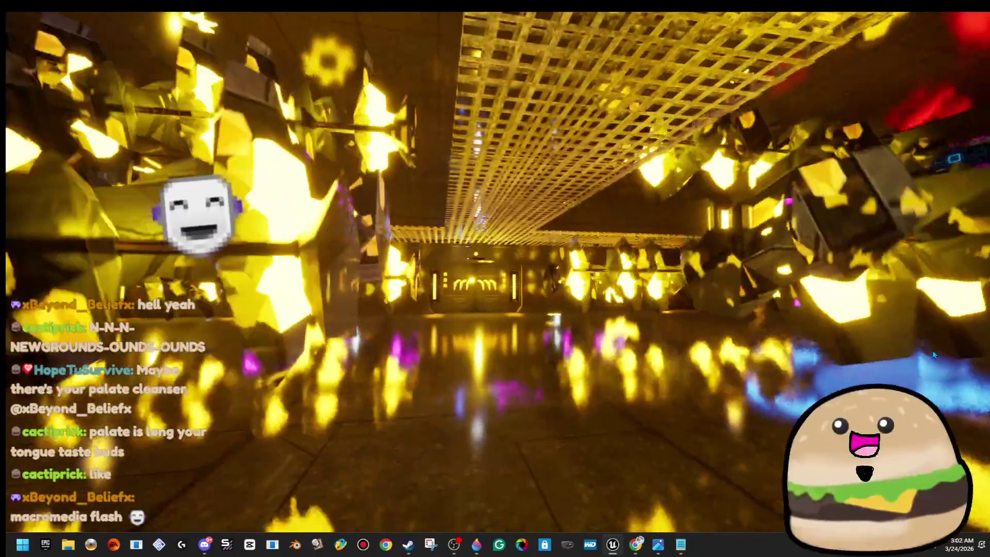
{"action": "key", "text": "F11"}
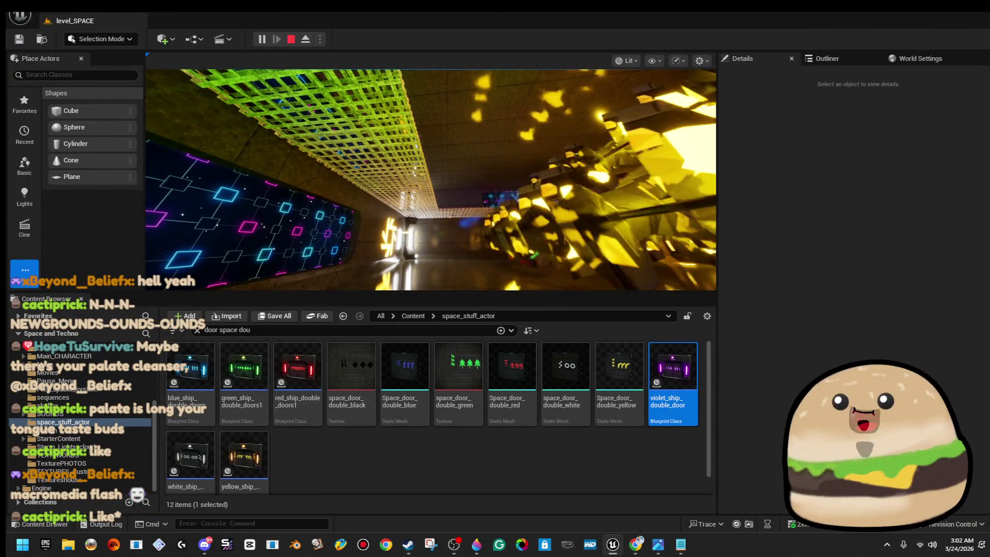
{"action": "key", "text": "super+Down"}
{"action": "key", "text": "super+Down"}
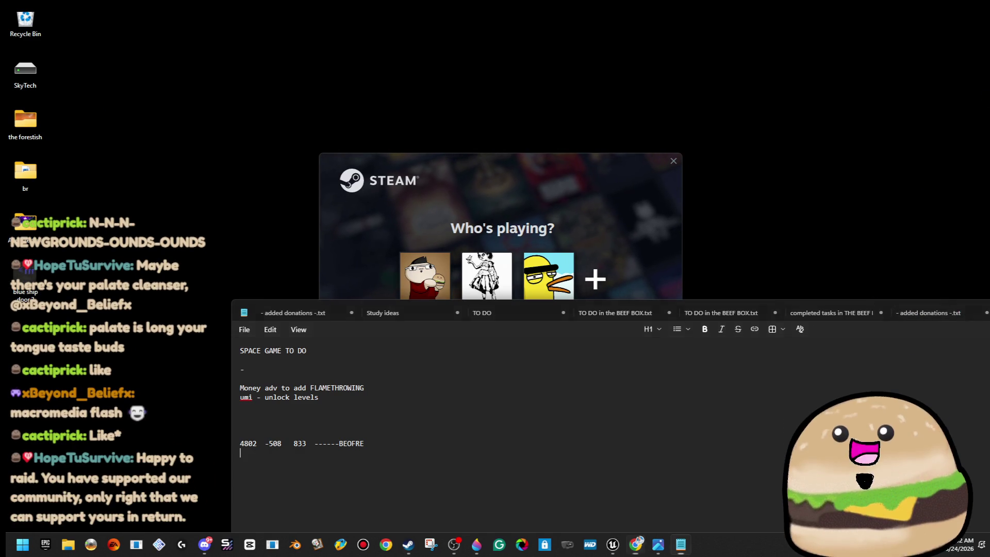
{"action": "left_click_drag", "start_coordinate": [642, 293], "coordinate": [988, 308]}
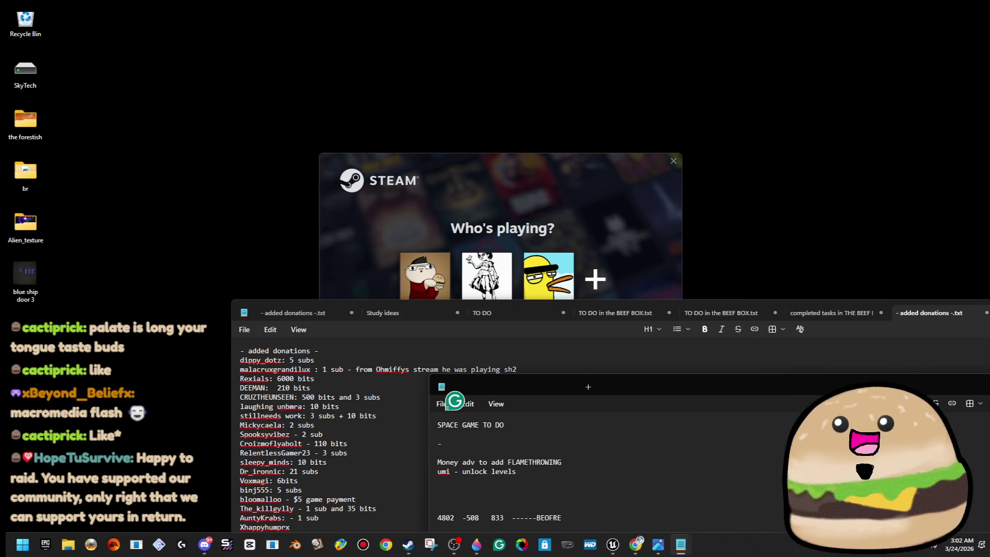
{"action": "left_click_drag", "start_coordinate": [516, 387], "coordinate": [928, 312]}
{"action": "left_click", "coordinate": [681, 544]}
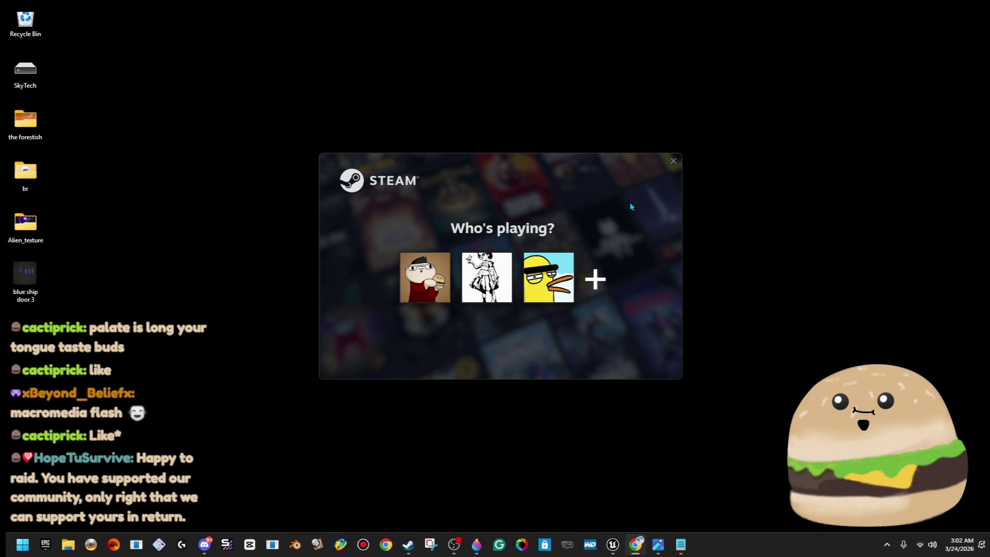
{"action": "left_click", "coordinate": [677, 165]}
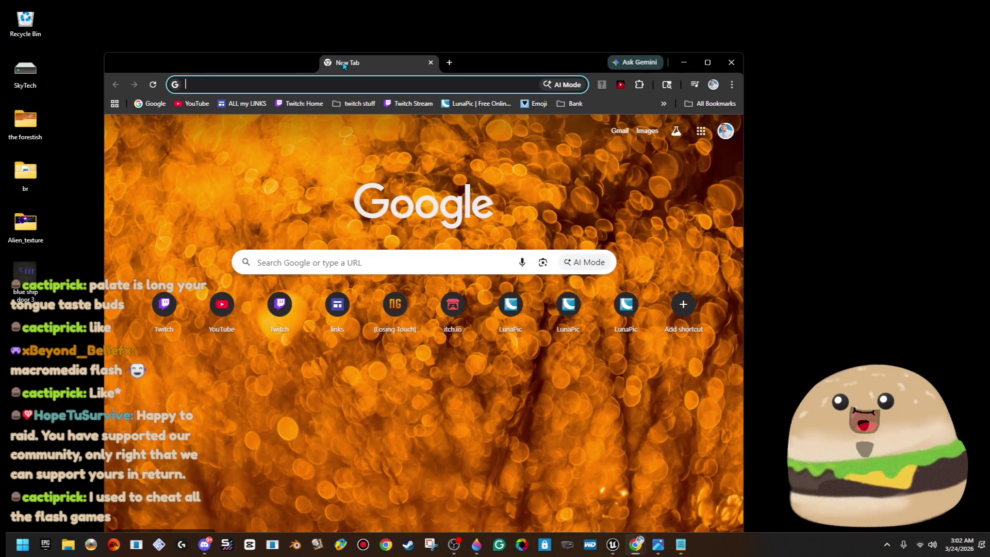
Go to Newgrounds, open Your Profile from the account menu, and maximize the browser window
{"action": "type", "text": "n"}
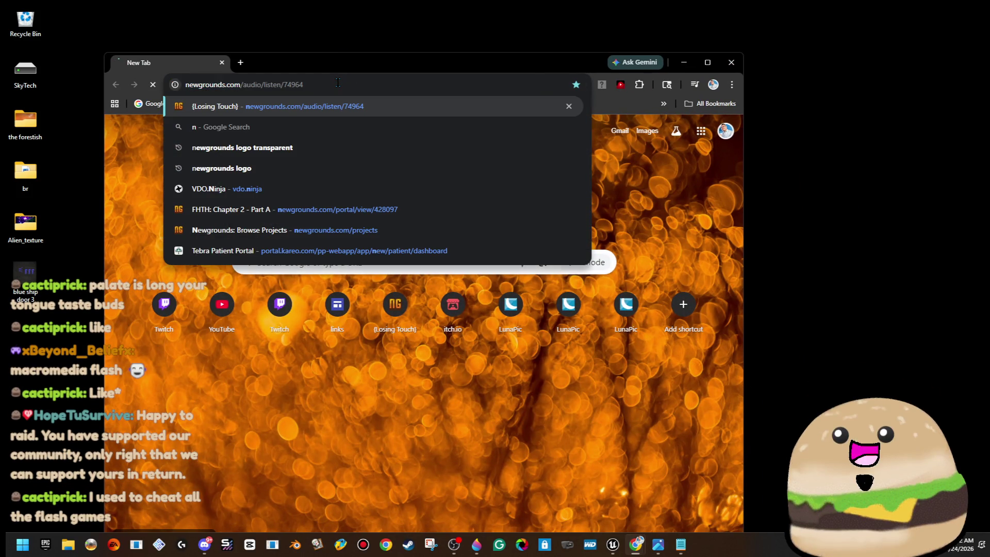
{"action": "key", "text": "Return"}
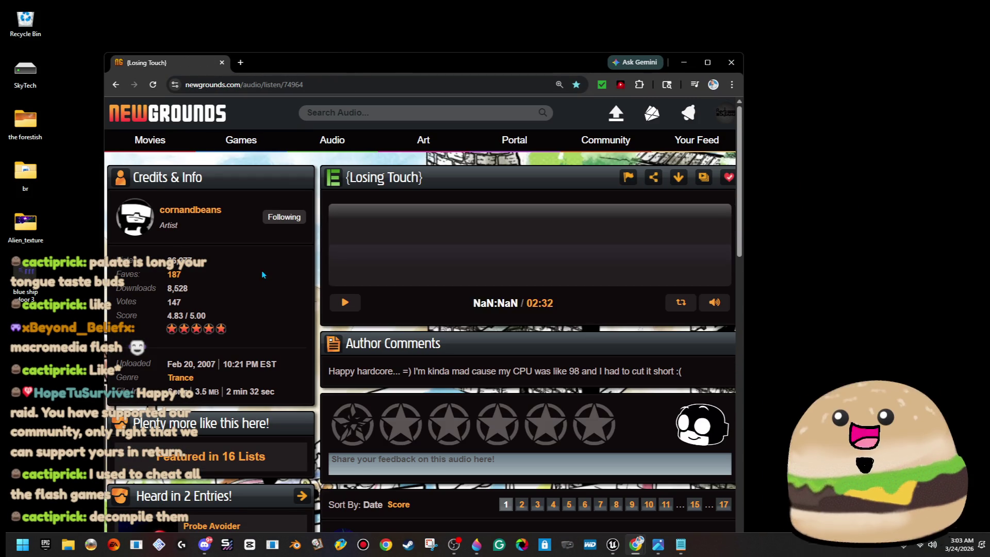
{"action": "left_click", "coordinate": [727, 119]}
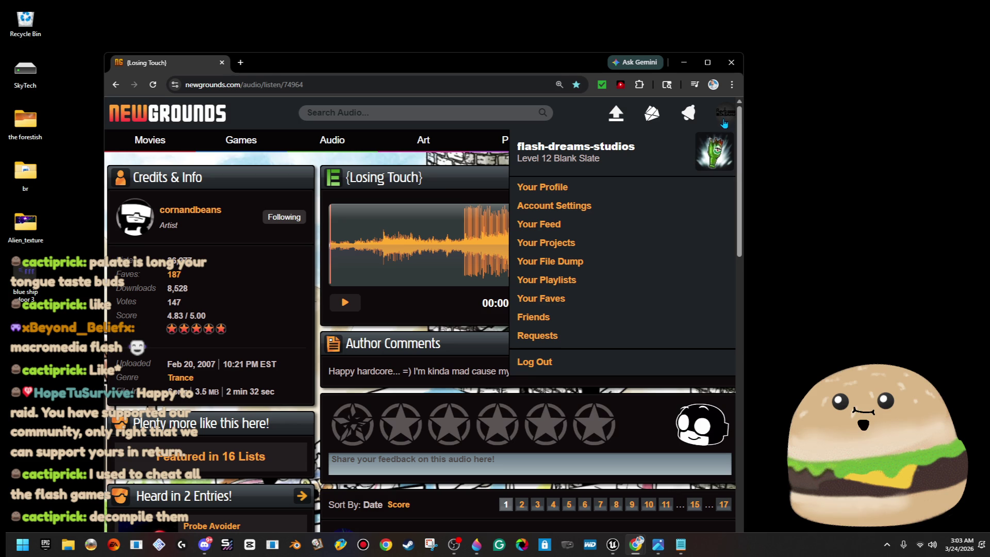
{"action": "left_click", "coordinate": [673, 186]}
{"action": "key", "text": "super+Up"}
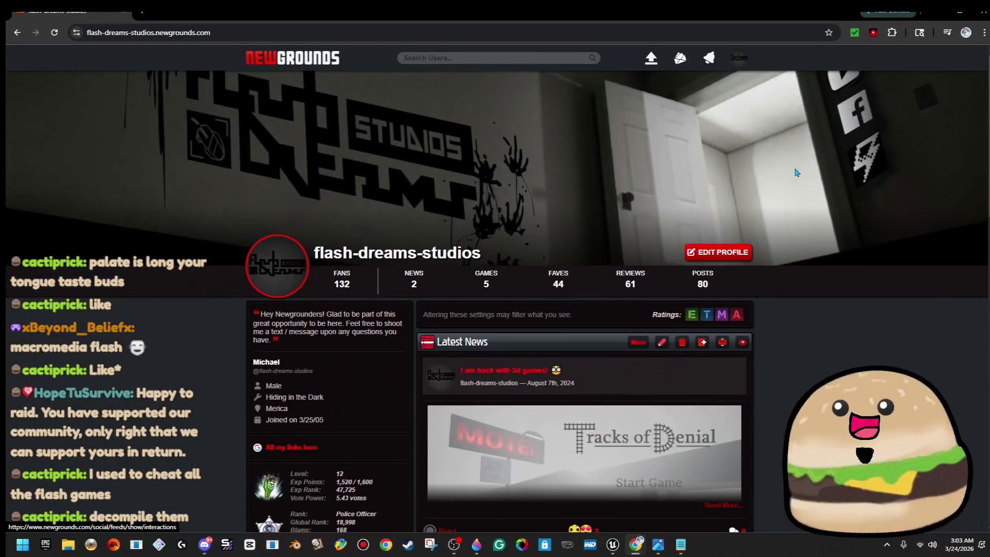
{"action": "scroll", "coordinate": [868, 353], "scroll_direction": "down", "scroll_amount": 4}
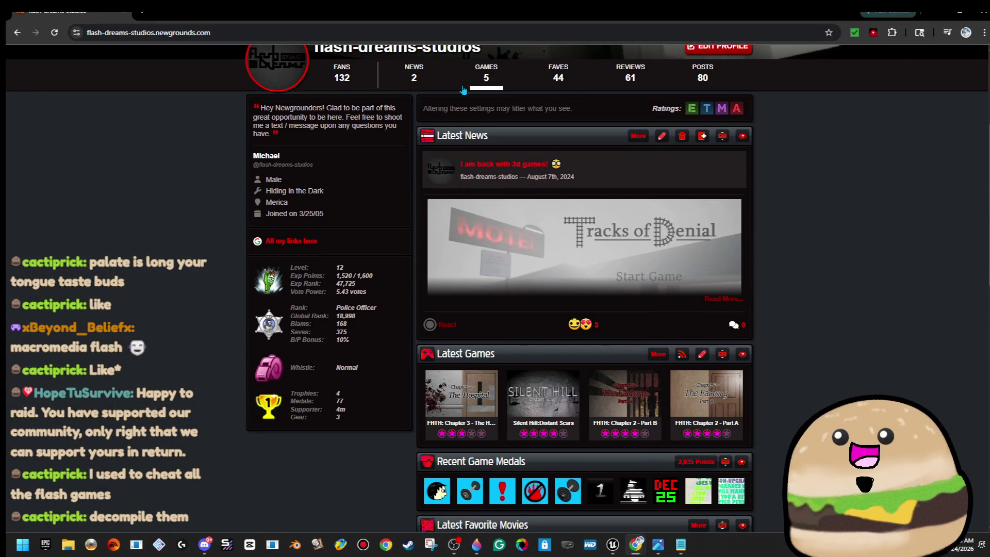
Scroll through the profile's games list to find FHTH: Chapter 1
{"action": "scroll", "coordinate": [700, 295], "scroll_direction": "down", "scroll_amount": 9}
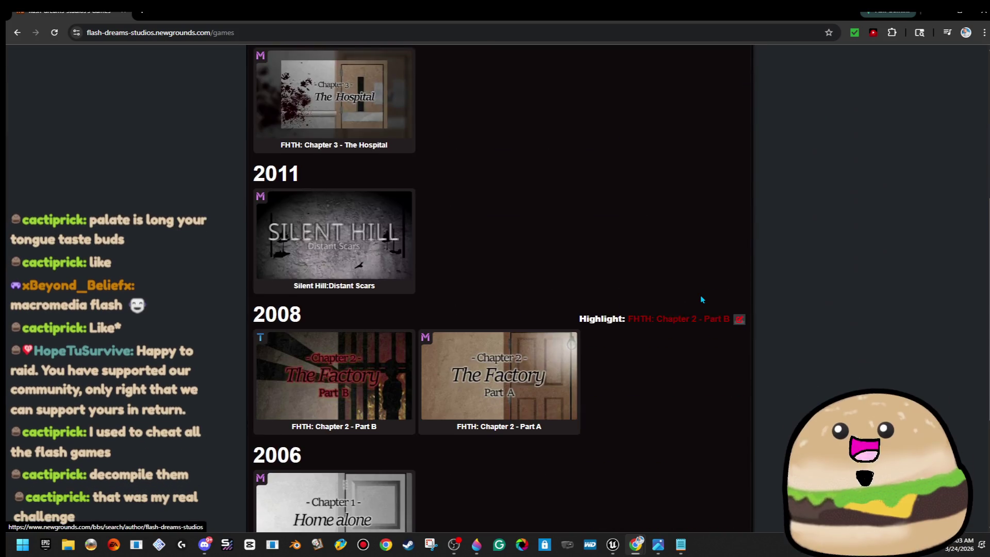
{"action": "scroll", "coordinate": [701, 295], "scroll_direction": "down", "scroll_amount": 2}
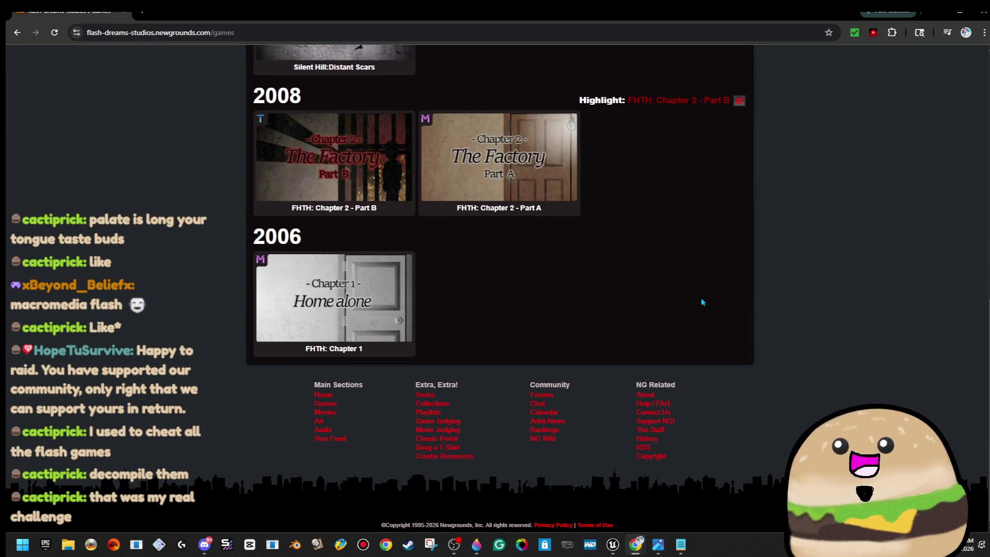
{"action": "scroll", "coordinate": [701, 298], "scroll_direction": "up", "scroll_amount": 4}
{"action": "scroll", "coordinate": [701, 297], "scroll_direction": "up", "scroll_amount": 6}
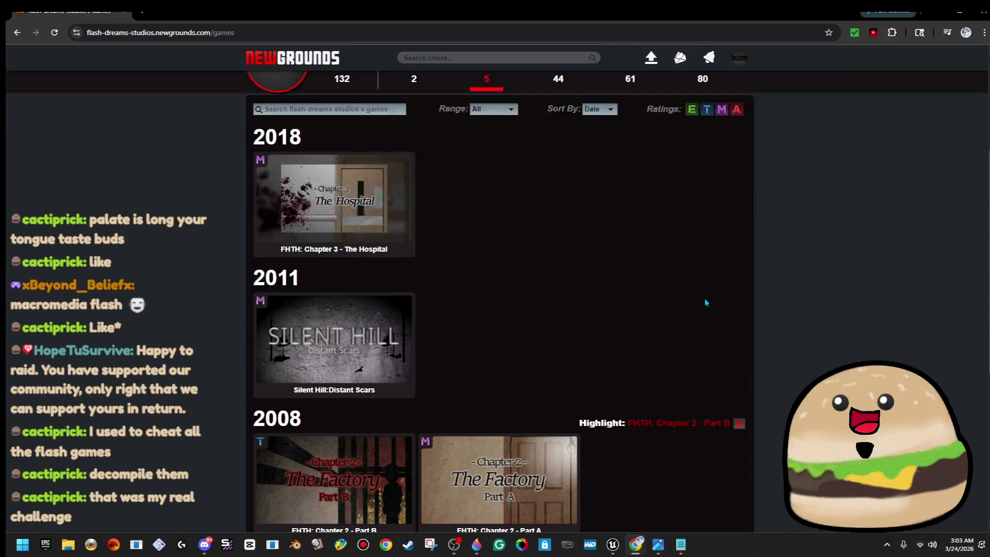
{"action": "scroll", "coordinate": [707, 302], "scroll_direction": "down", "scroll_amount": 3}
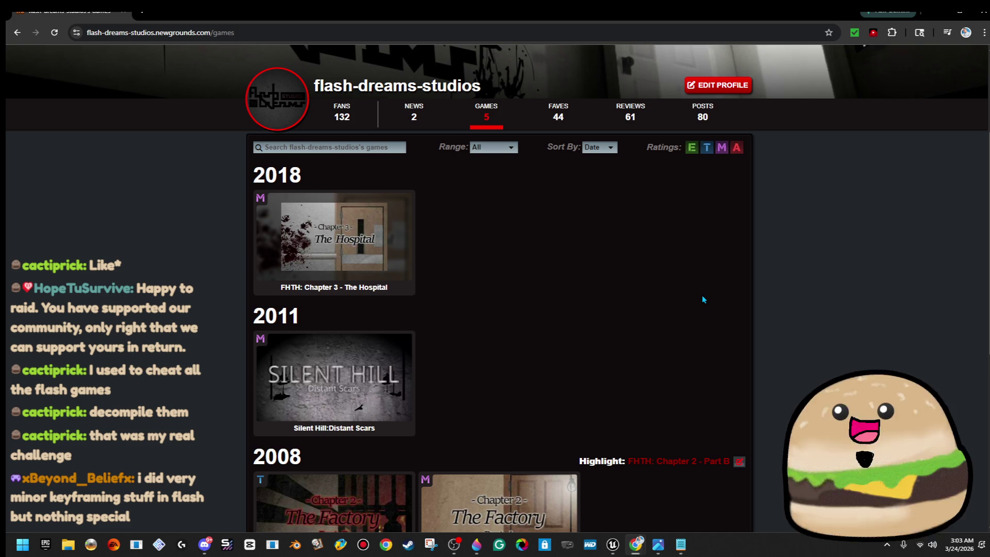
{"action": "scroll", "coordinate": [704, 299], "scroll_direction": "down", "scroll_amount": 5}
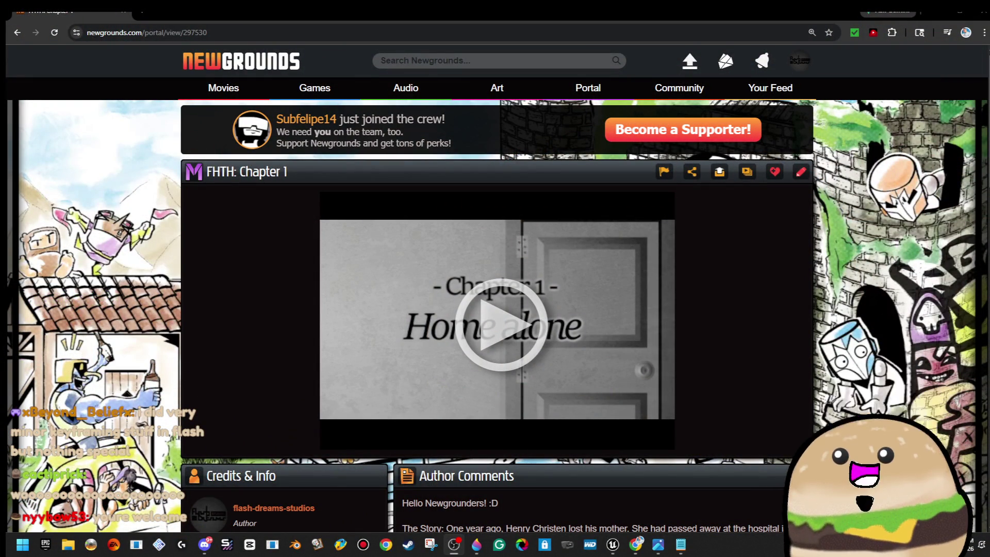
Return to the browser, start the FHTH: Chapter 1 Flash movie, and bring up the player's options
{"action": "key", "text": "alt+Tab"}
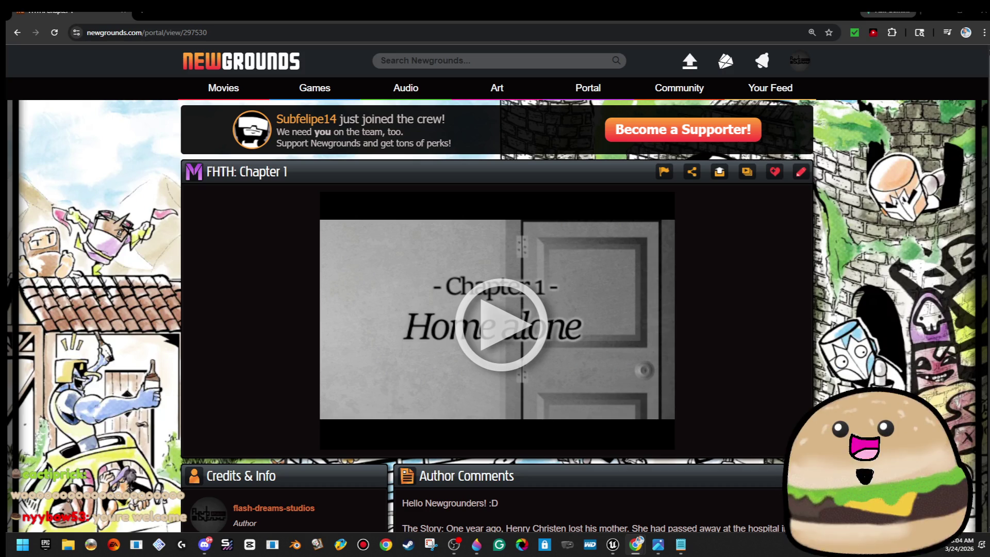
{"action": "left_click", "coordinate": [500, 325]}
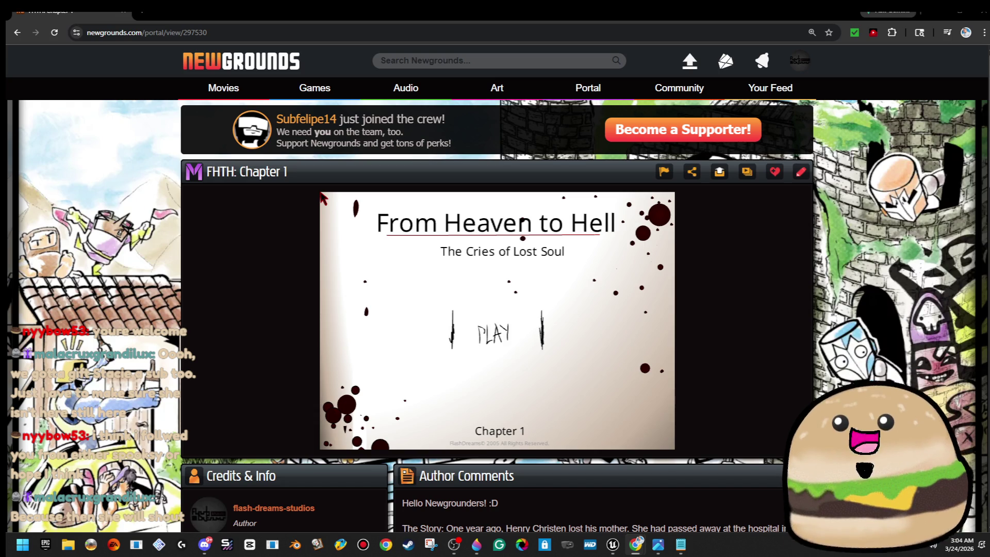
{"action": "left_click", "coordinate": [489, 335]}
{"action": "right_click", "coordinate": [669, 342]}
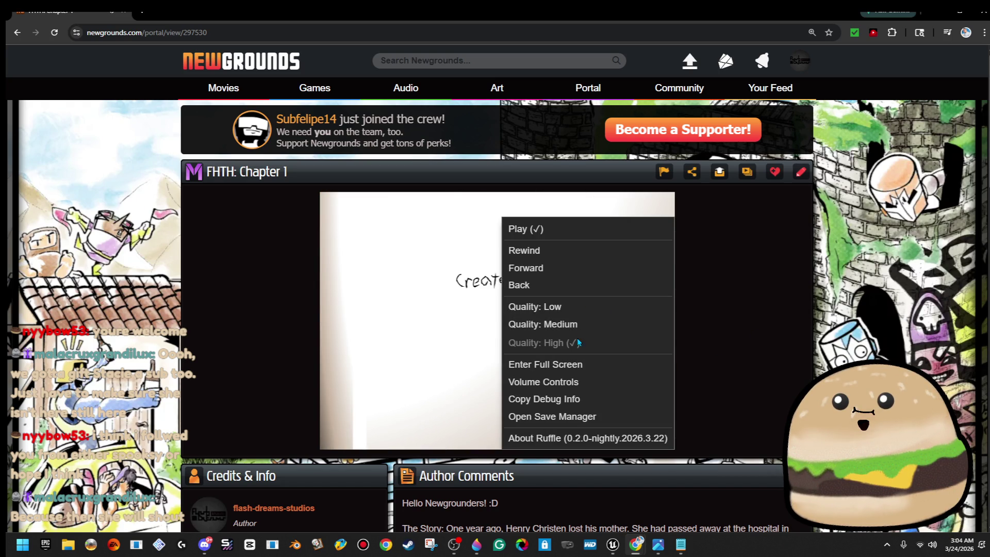
Play the game full screen and browse its instructions, weapons, story and options pages
{"action": "left_click", "coordinate": [586, 367]}
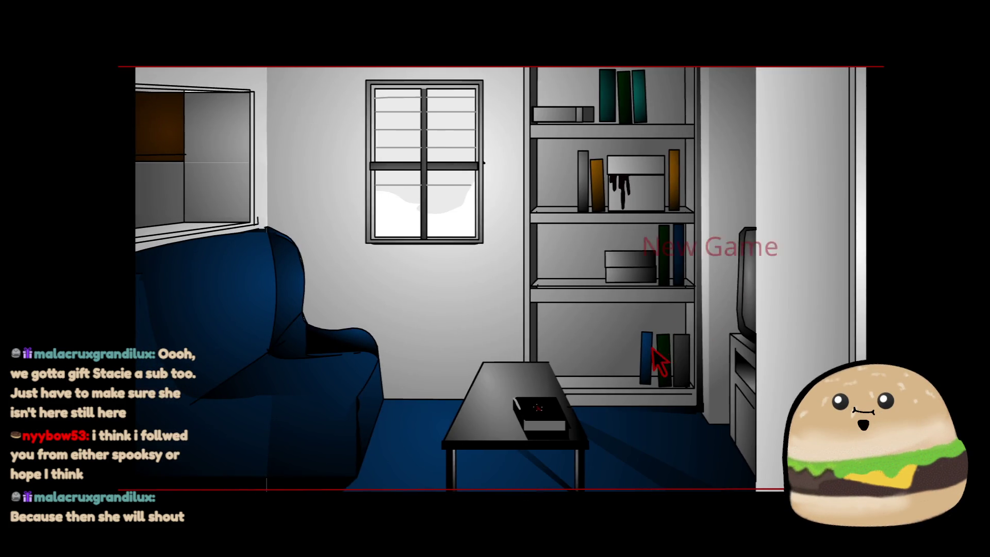
{"action": "left_click", "coordinate": [579, 311]}
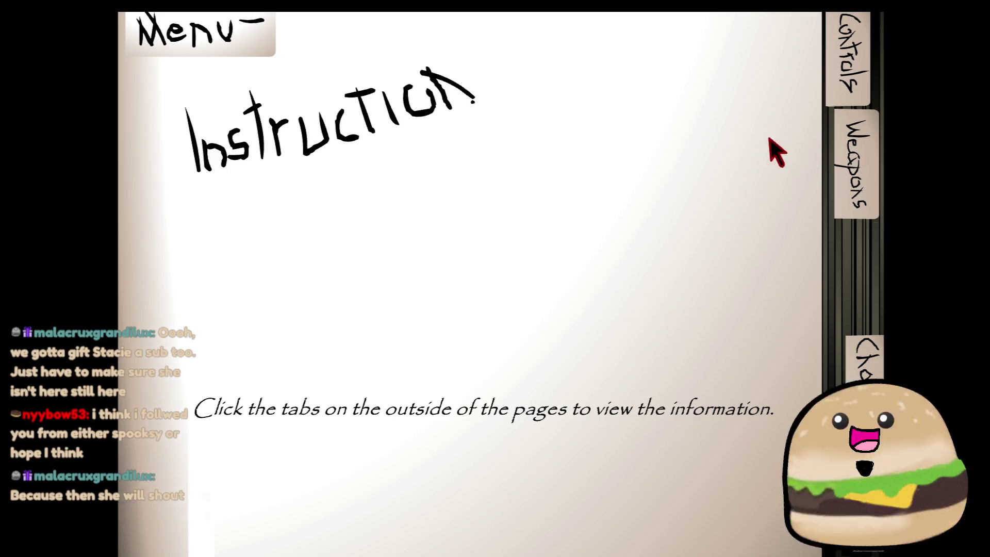
{"action": "left_click", "coordinate": [852, 165]}
{"action": "left_click", "coordinate": [863, 371]}
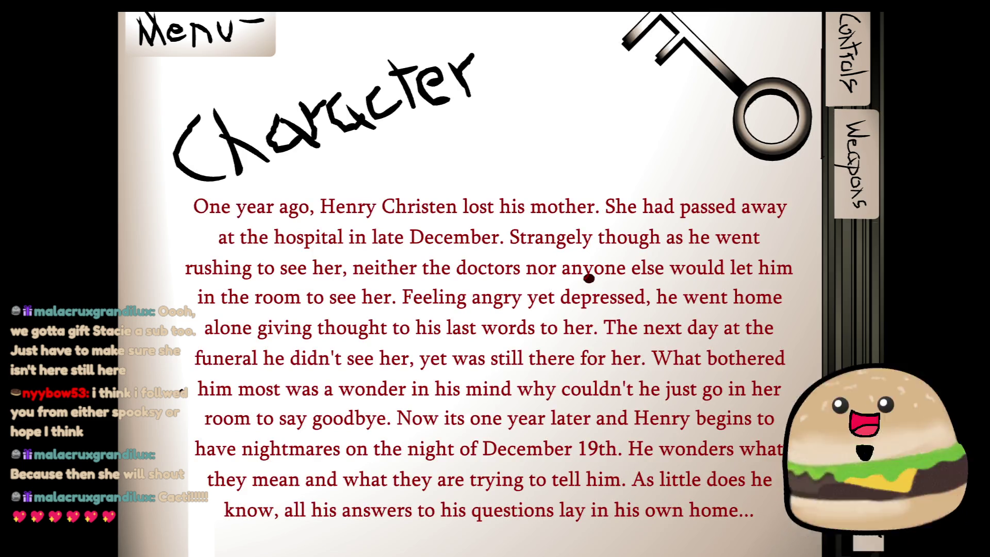
{"action": "left_click", "coordinate": [287, 26]}
Start a new game from the title menu, then bring the to-do notes window forward
{"action": "left_click", "coordinate": [197, 51]}
{"action": "left_click", "coordinate": [593, 299]}
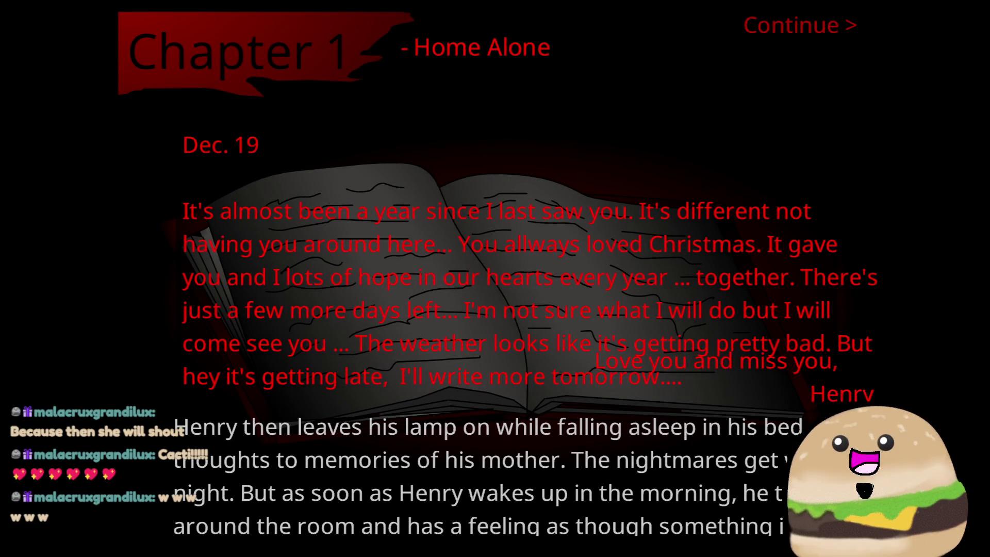
{"action": "left_click", "coordinate": [681, 544]}
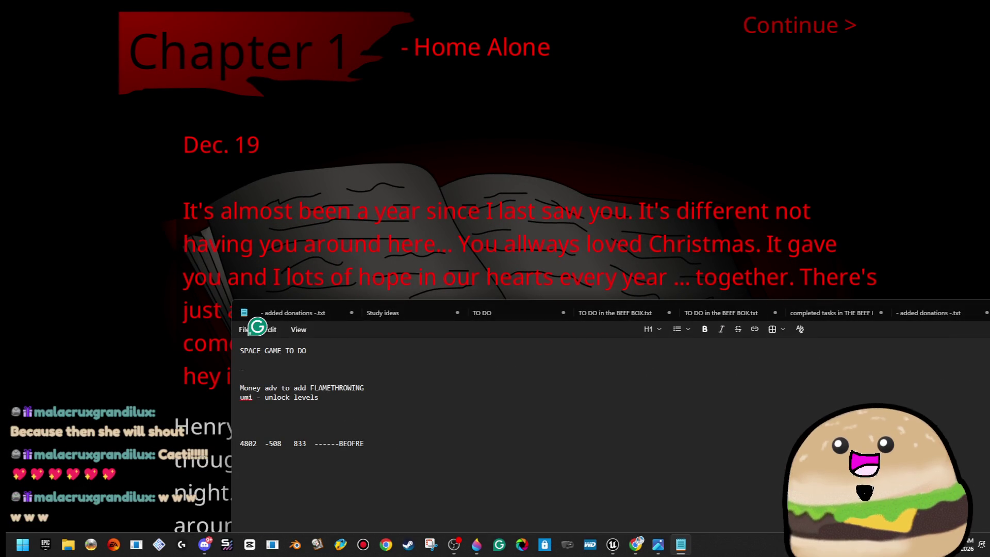
In the Notepad donations list, add a viewer's '1 sub' entry and begin another line
{"action": "mouse_move", "coordinate": [989, 311]}
{"action": "left_mouse_down"}
{"action": "mouse_move", "coordinate": [989, 275]}
{"action": "mouse_move", "coordinate": [756, 166]}
{"action": "mouse_move", "coordinate": [756, 1]}
{"action": "left_mouse_up"}
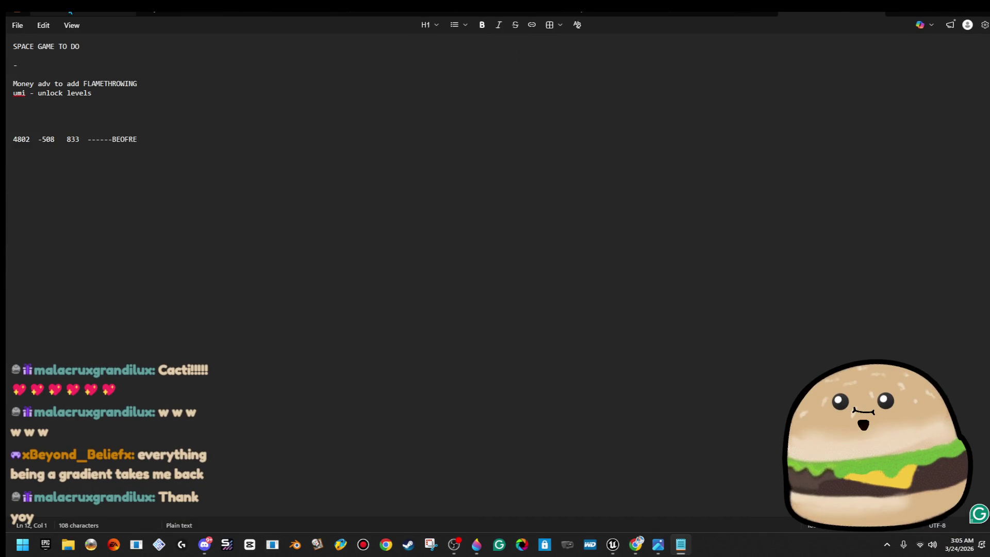
{"action": "key", "text": "ctrl+shift+Tab"}
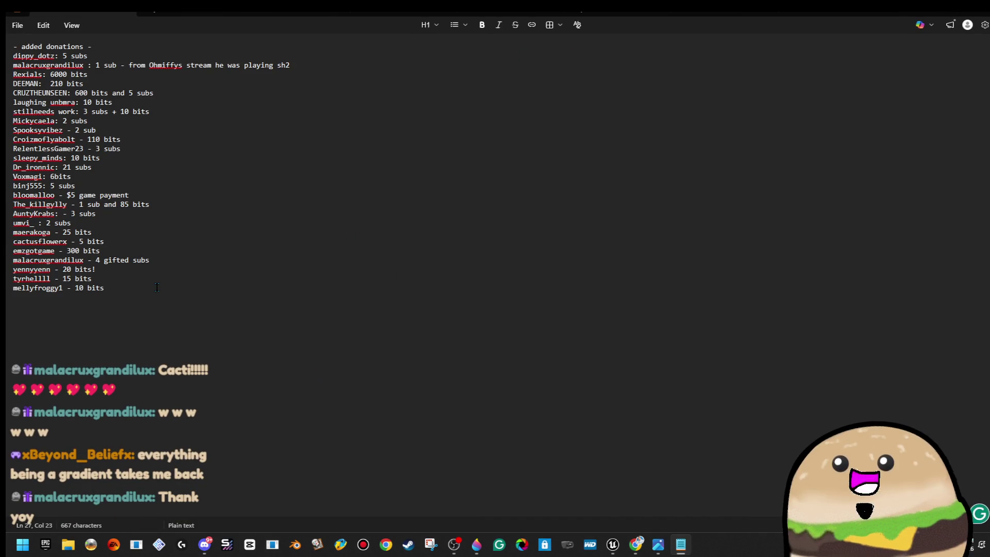
{"action": "key", "text": "Return"}
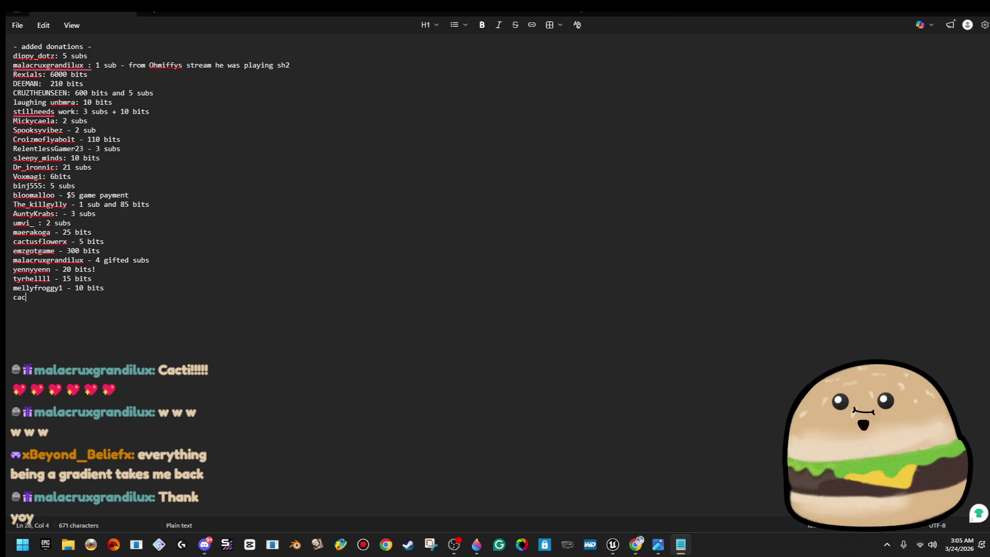
{"action": "type", "text": "ca"}
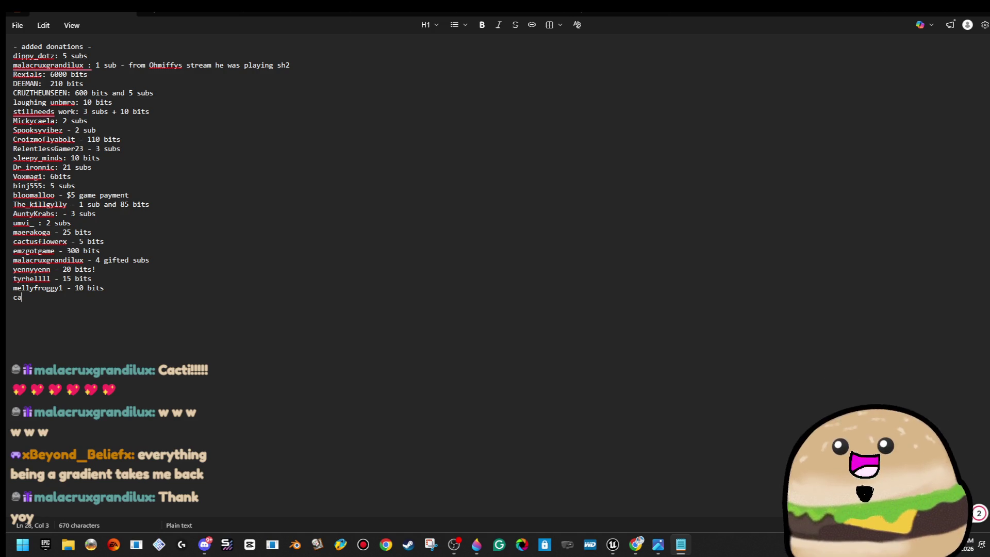
{"action": "type", "text": "cti"}
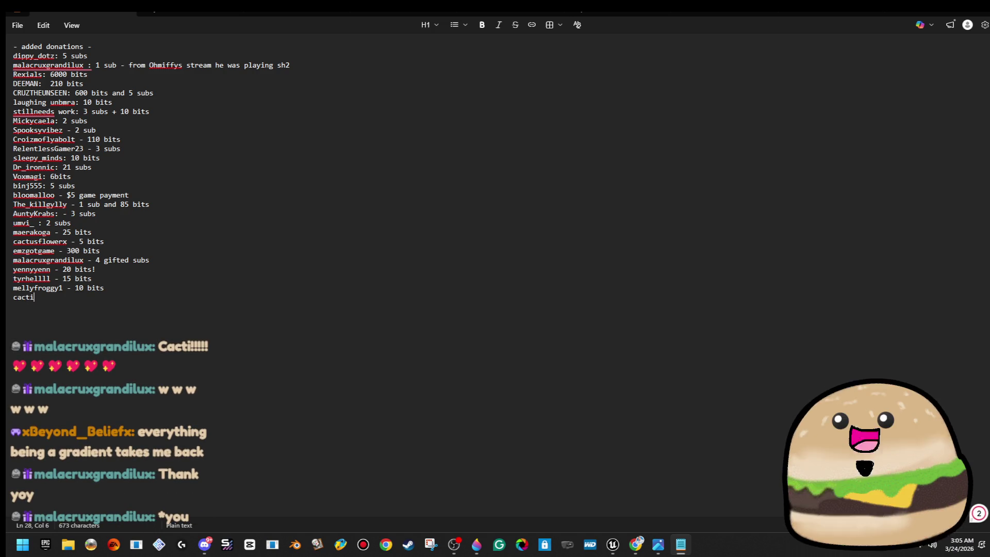
{"action": "type", "text": "prick - "}
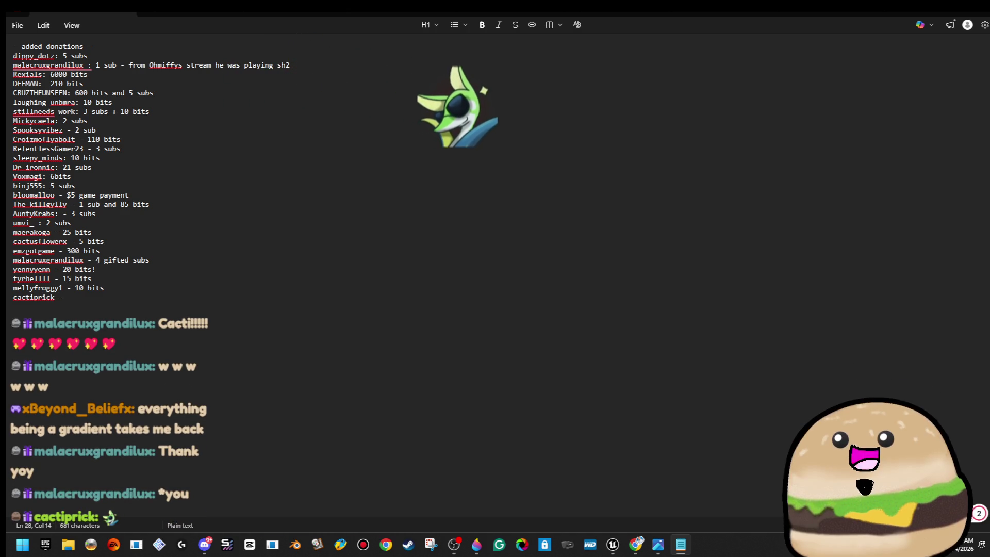
{"action": "type", "text": "1 sub"}
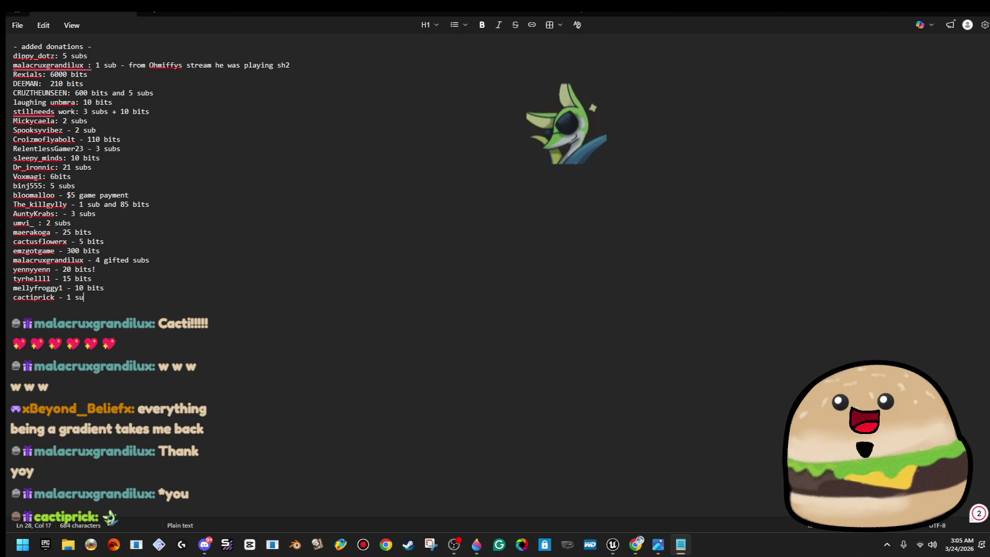
{"action": "key", "text": "Return"}
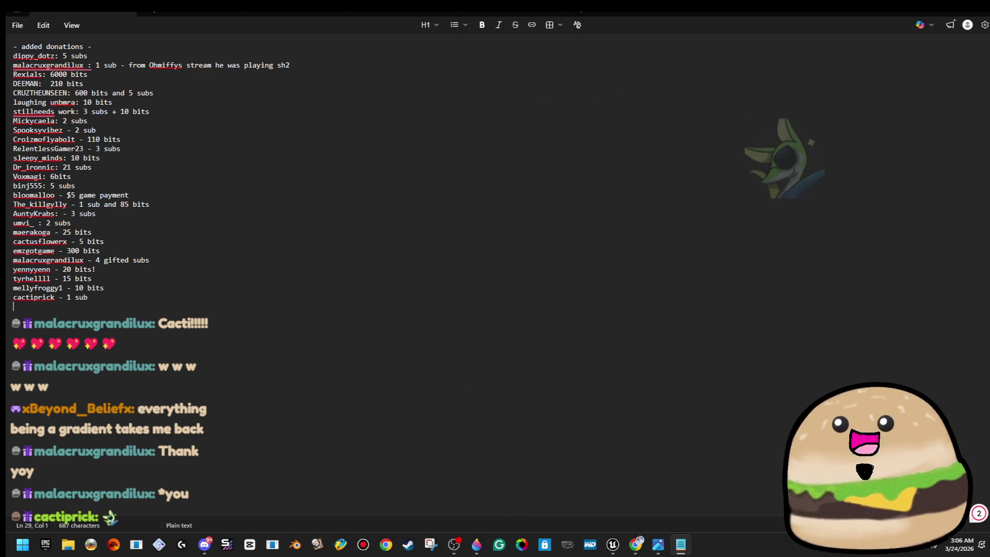
{"action": "type", "text": "n"}
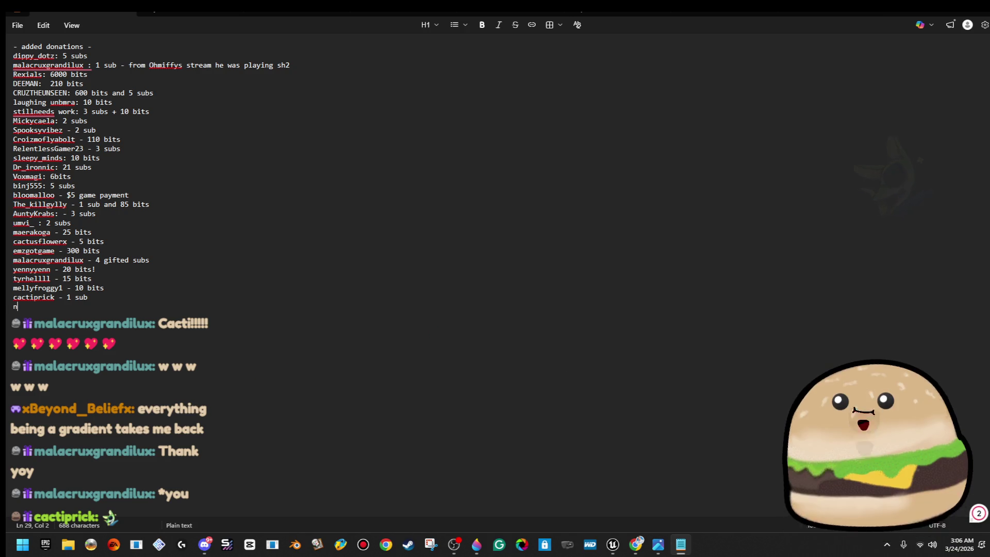